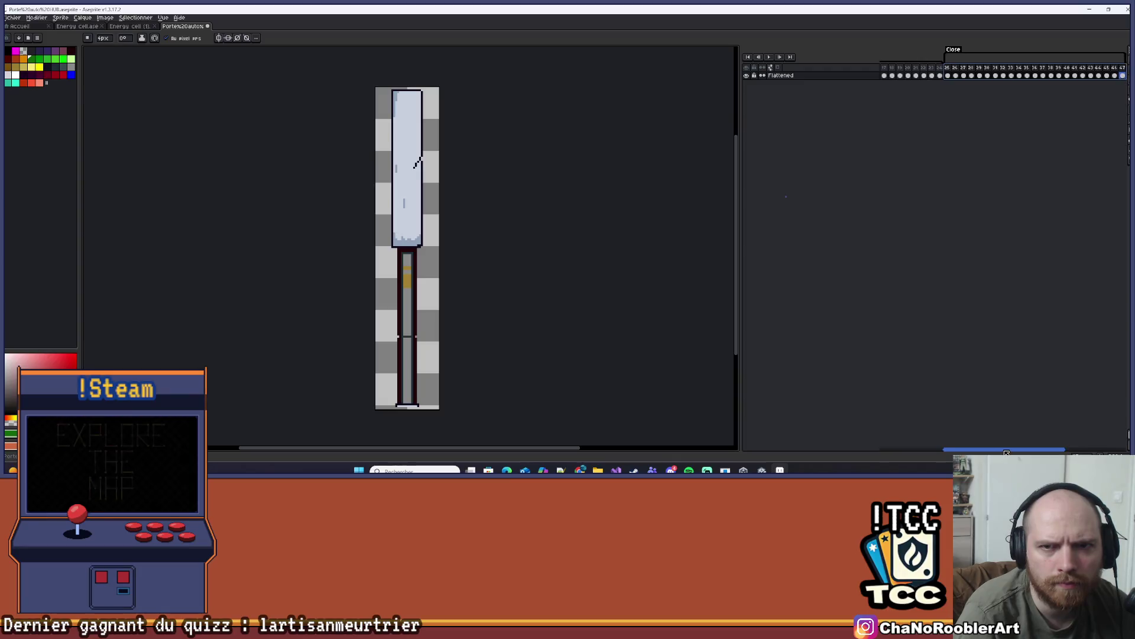
Preview the door's opening animation in Aseprite's timeline, then switch to Unity
click(885, 75)
click(782, 57)
click(769, 57)
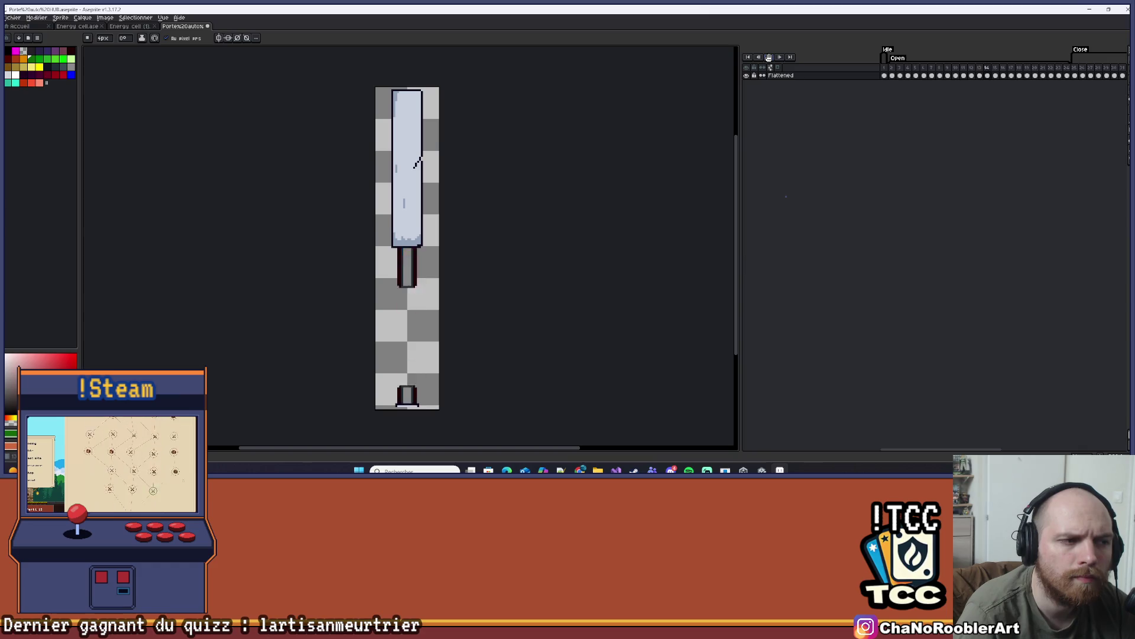
click(1075, 75)
click(769, 58)
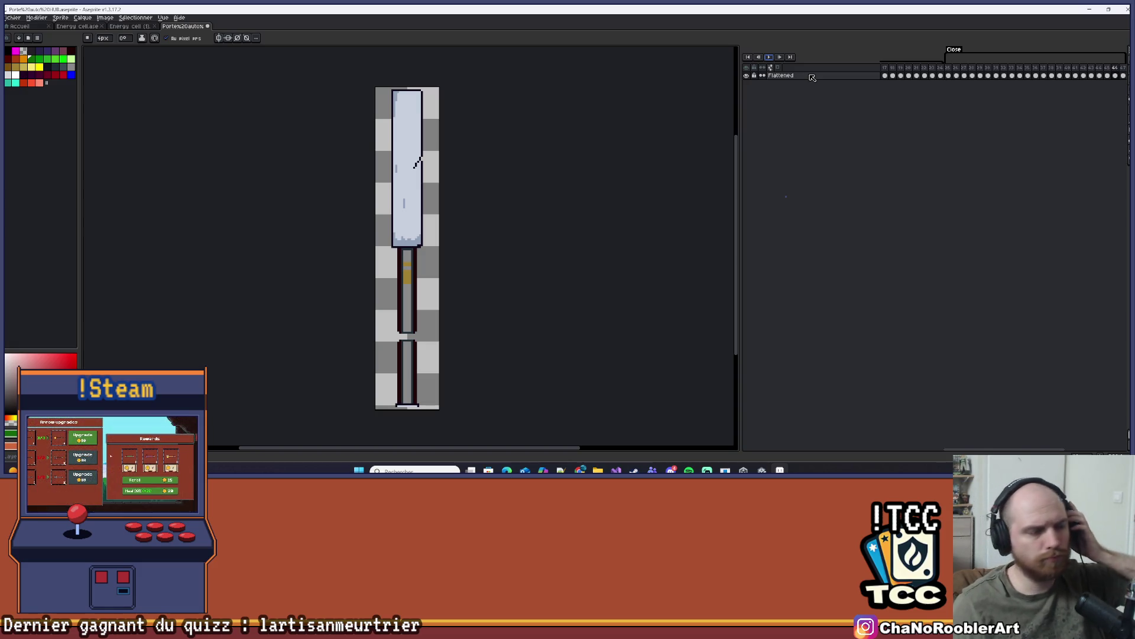
key(Return)
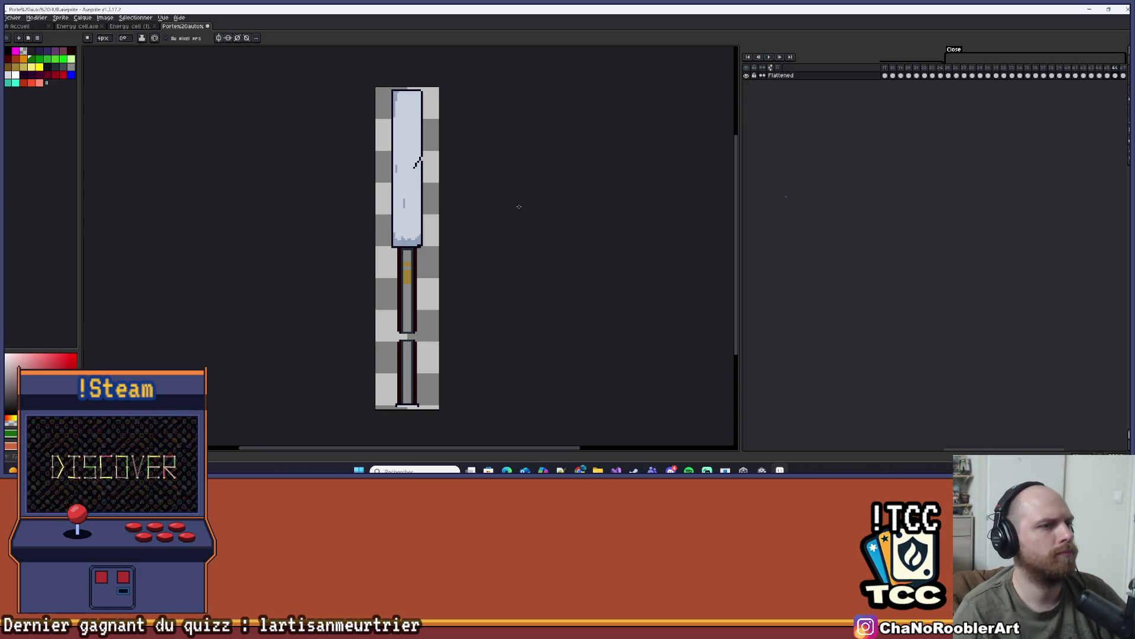
key(alt+Tab)
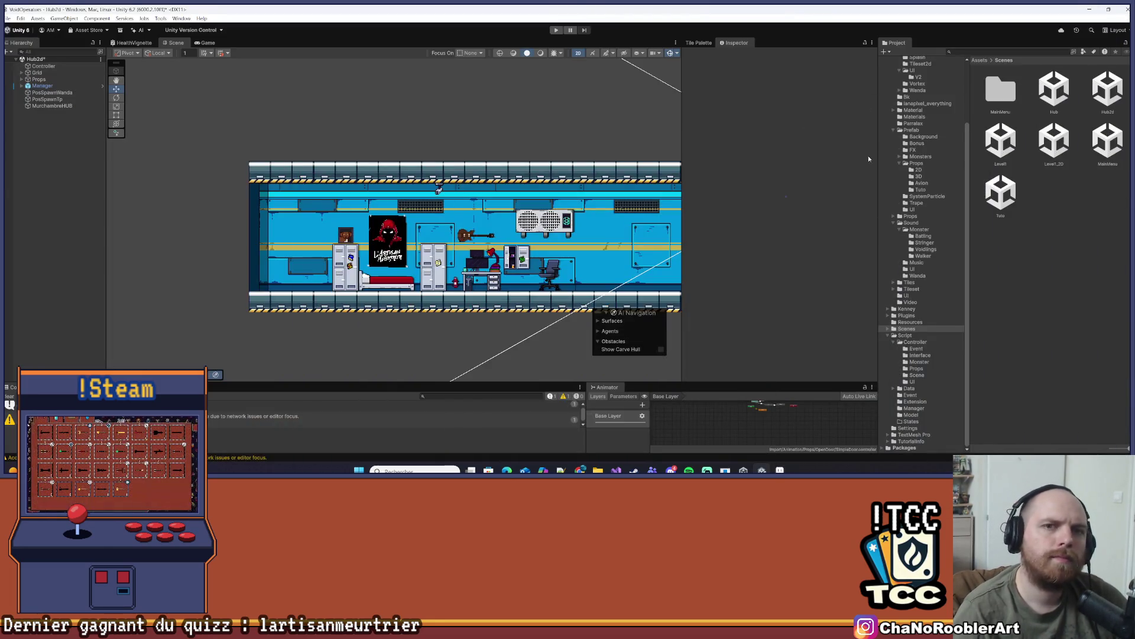
Browse the Project window to the Import/Aseprite/Props/DoorV2 folder
click(911, 223)
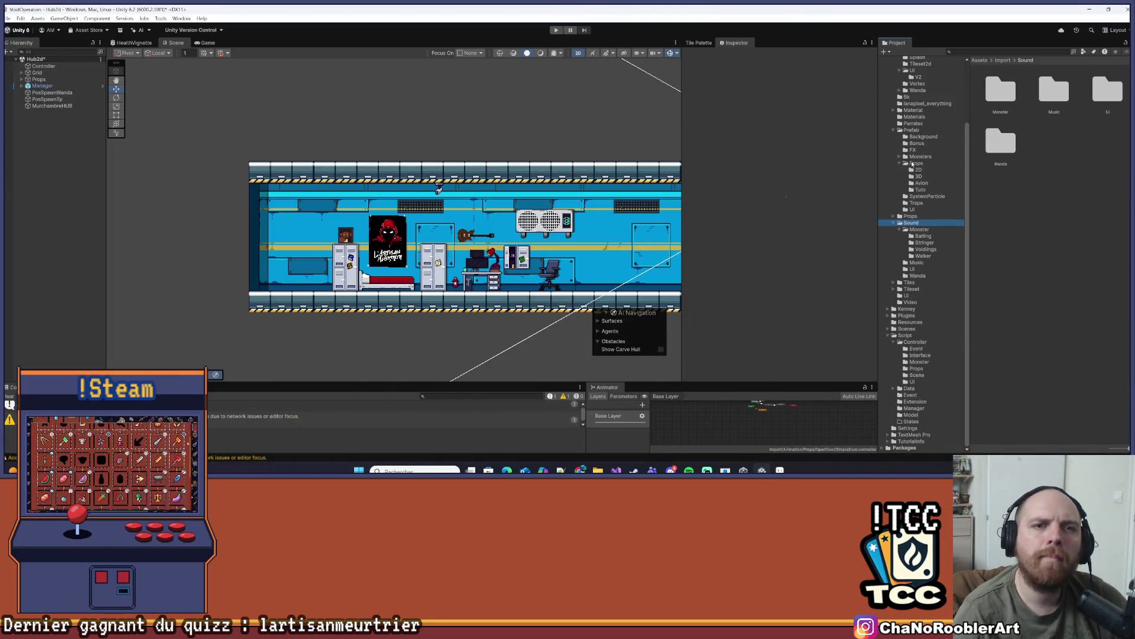
click(894, 130)
click(894, 219)
click(913, 99)
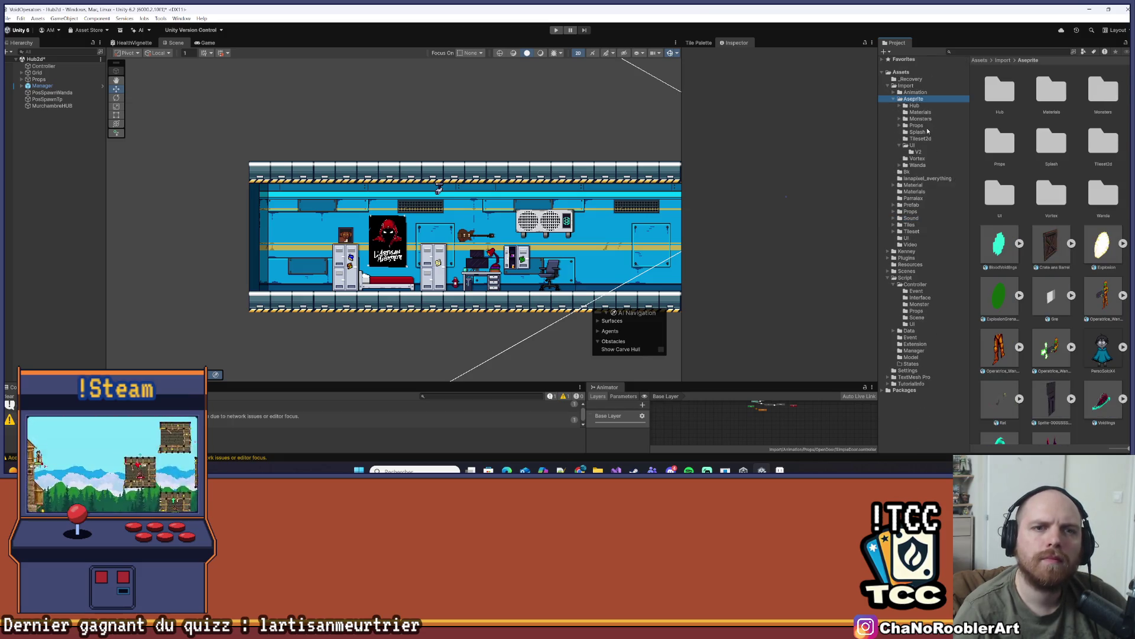
click(916, 125)
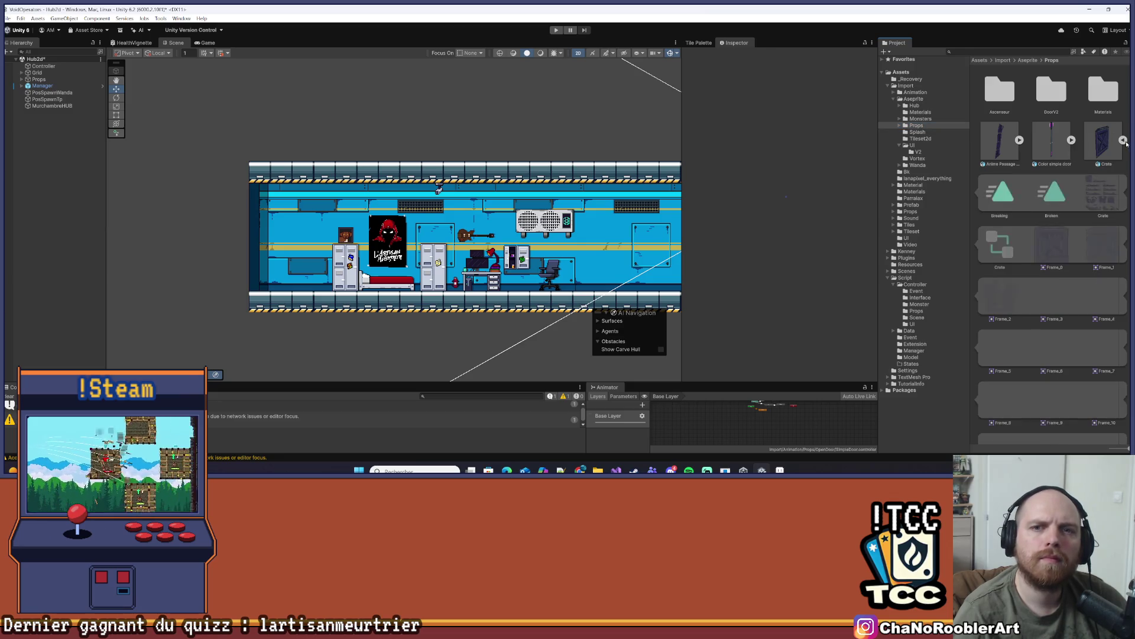
double_click(1051, 90)
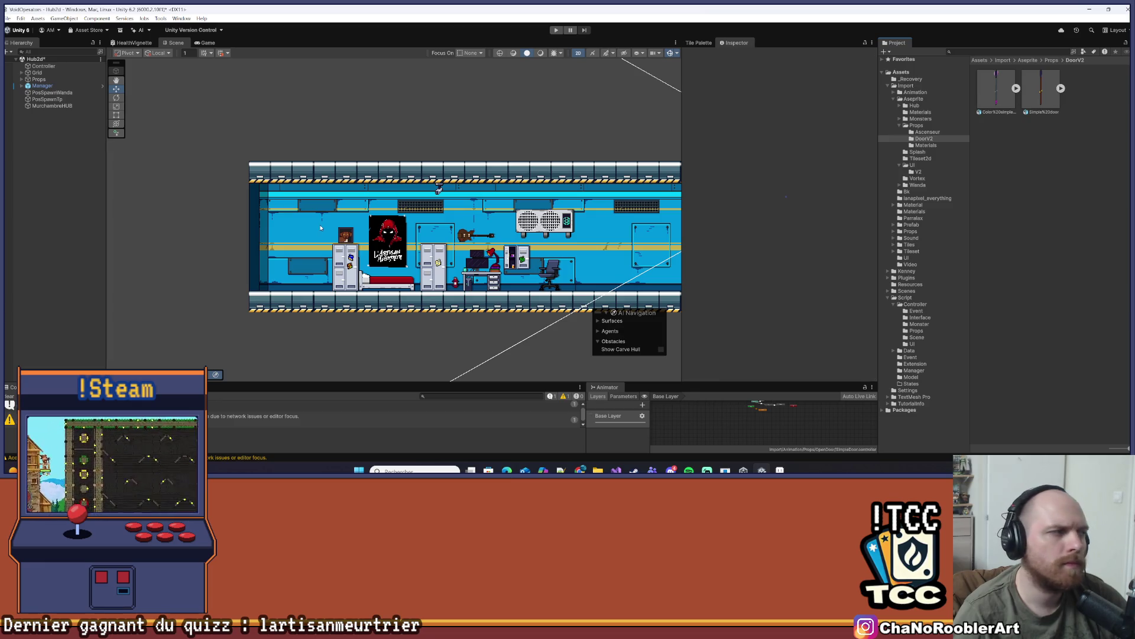
Drag the door .aseprite file from Downloads into DoorV2
click(598, 471)
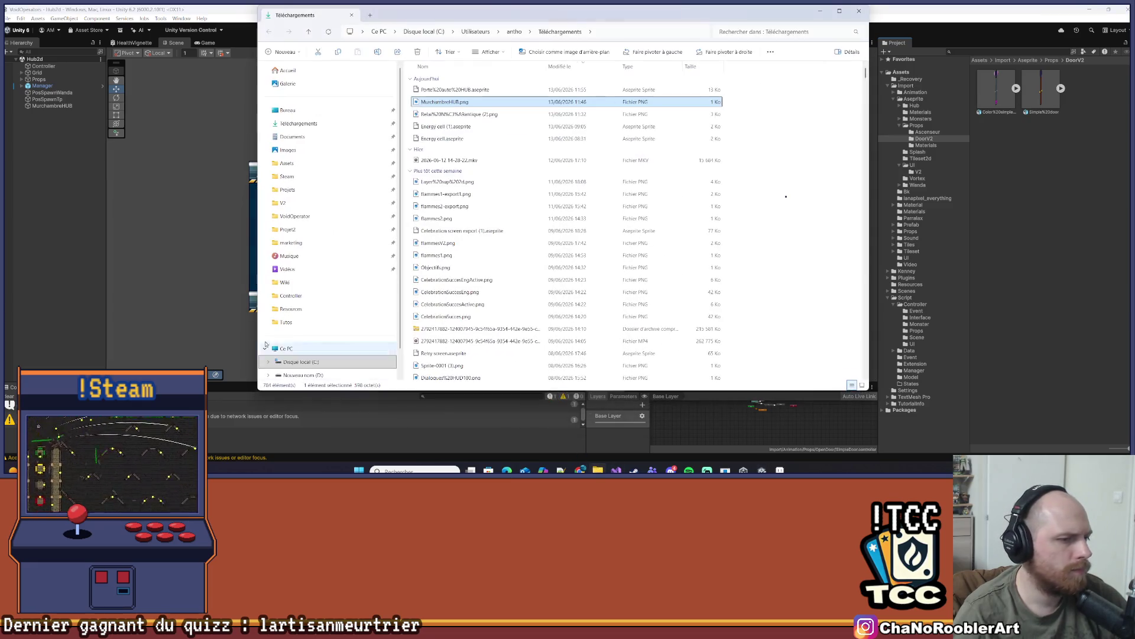
drag(456, 91, 1040, 147)
click(820, 12)
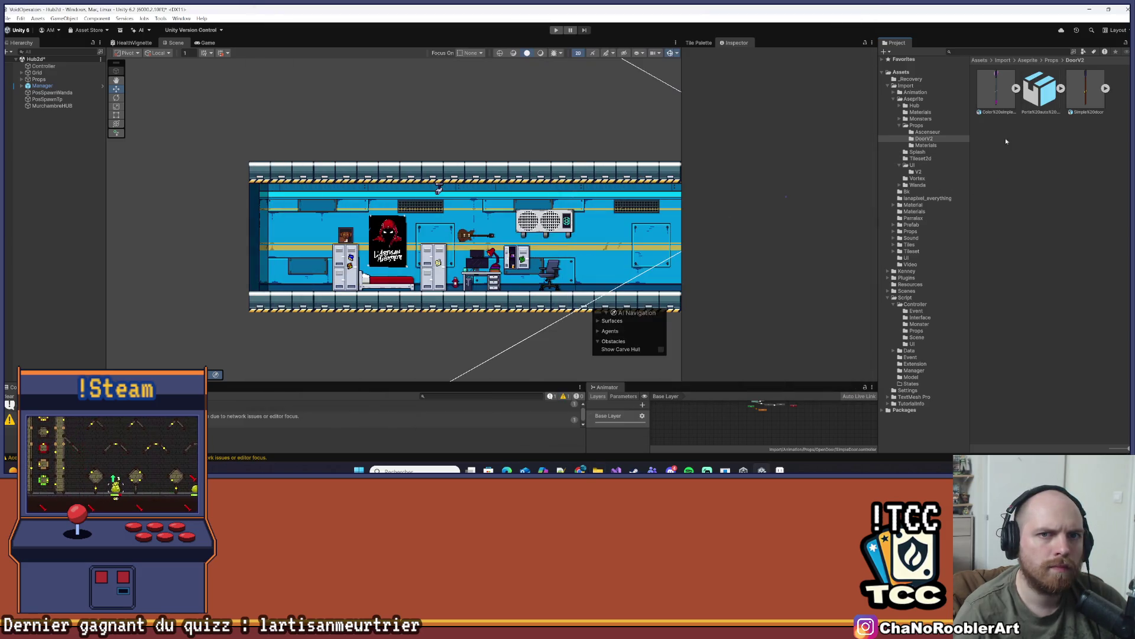
Import the door as Animated Sprite at 32 pixels per unit with Center pivot, and apply
click(1041, 89)
click(788, 83)
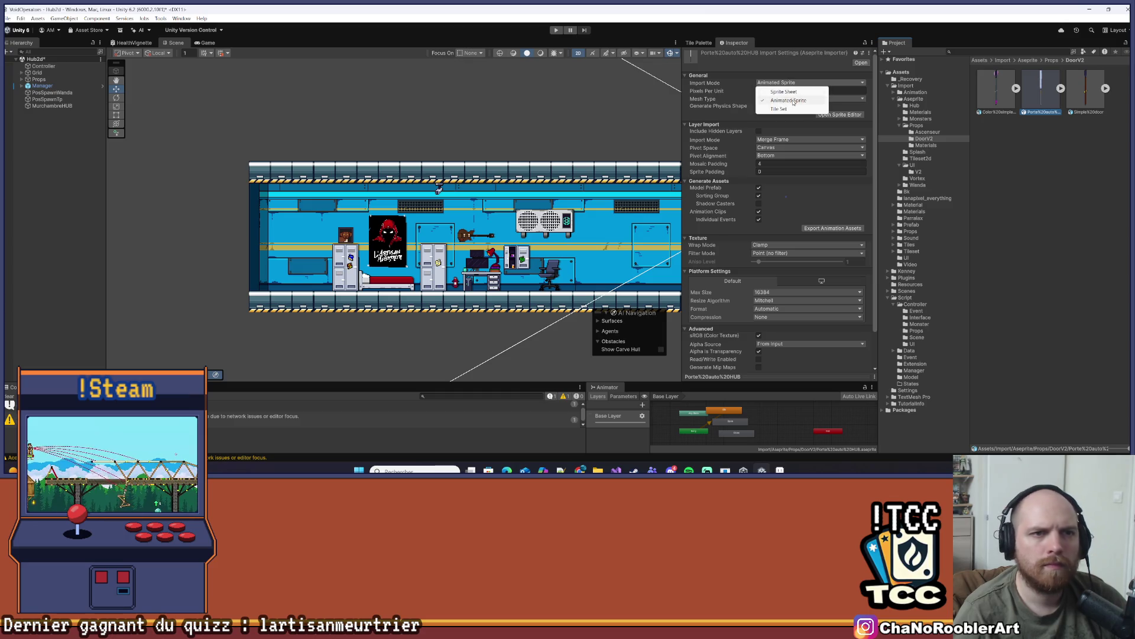
click(795, 101)
click(784, 90)
click(786, 155)
click(780, 162)
drag(486, 225, 229, 220)
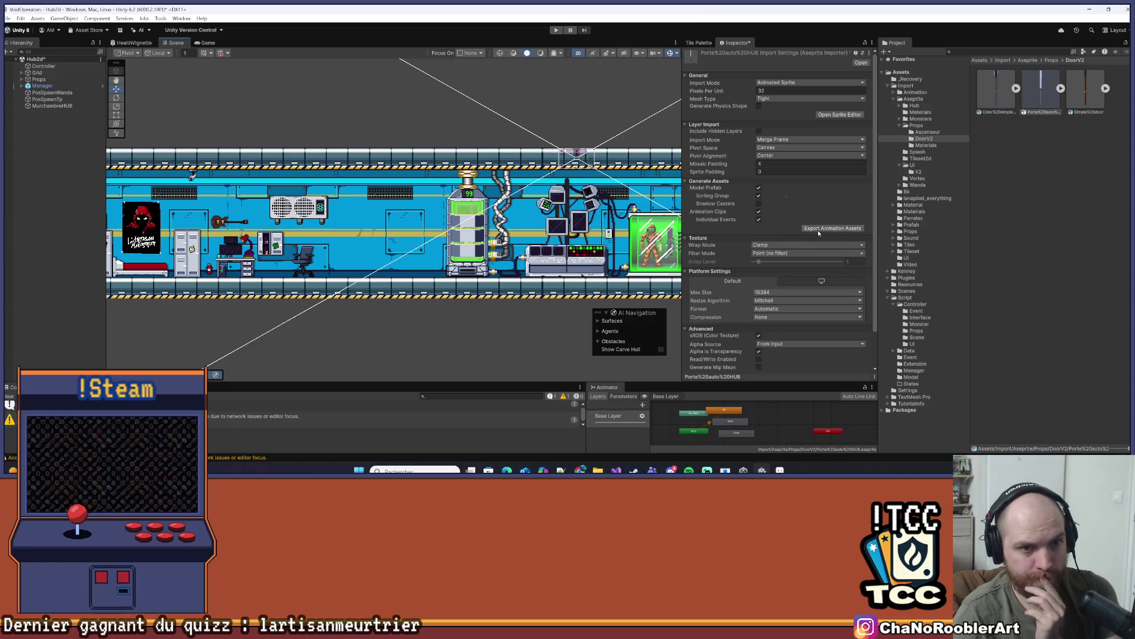
scroll(down, 3)
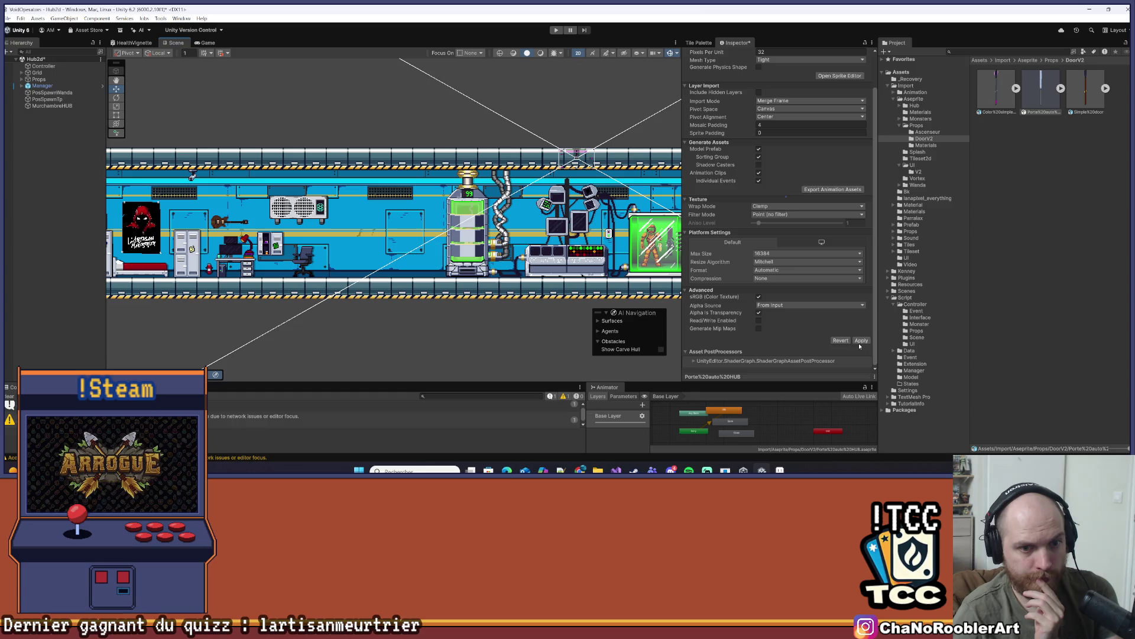
click(863, 340)
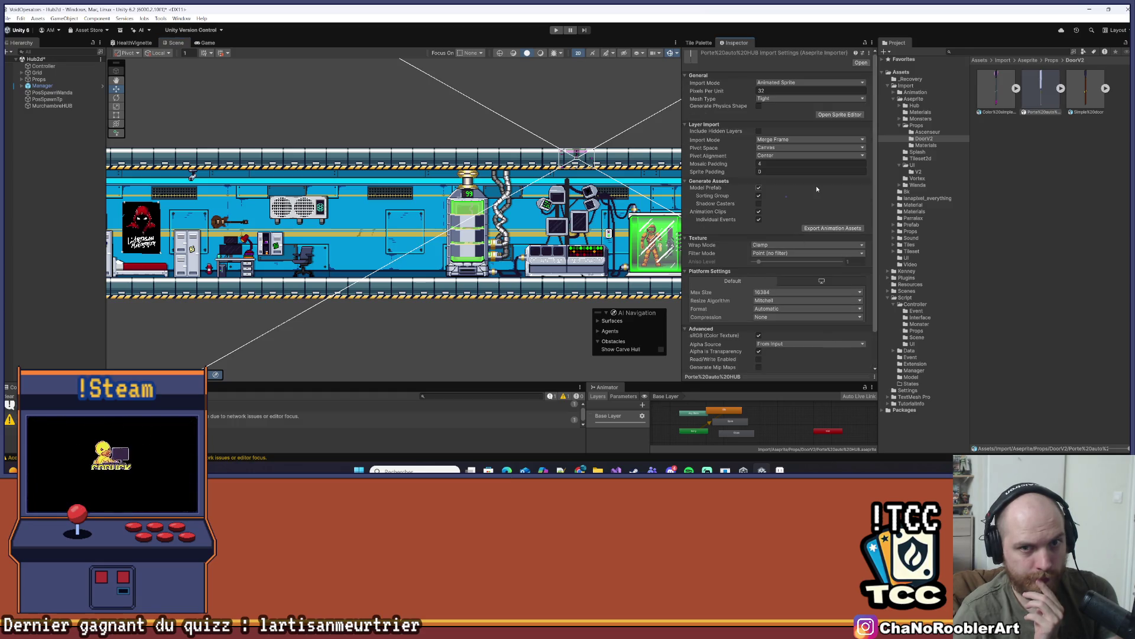
click(832, 228)
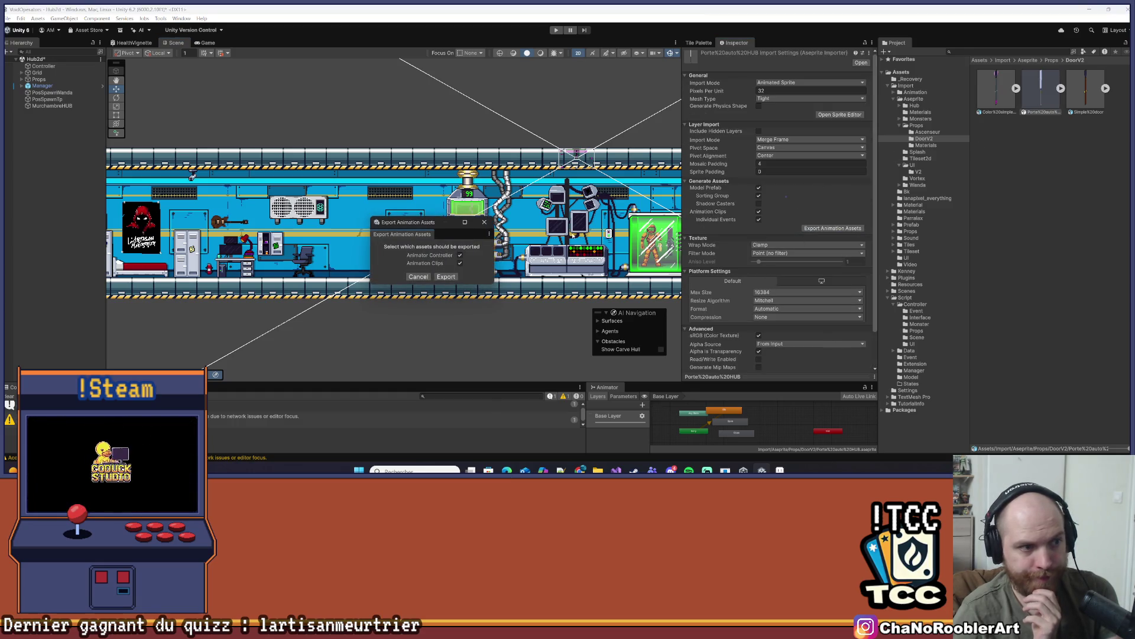
Confirm exporting the controller and clips, and browse to Assets/Import/Animation/Props
click(446, 277)
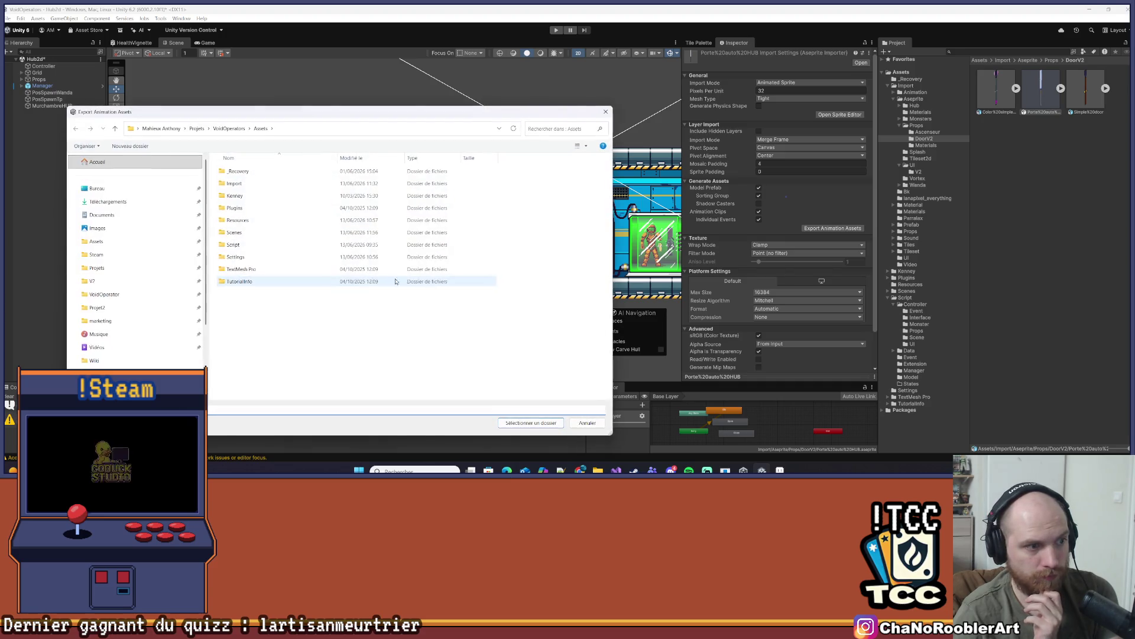
double_click(247, 172)
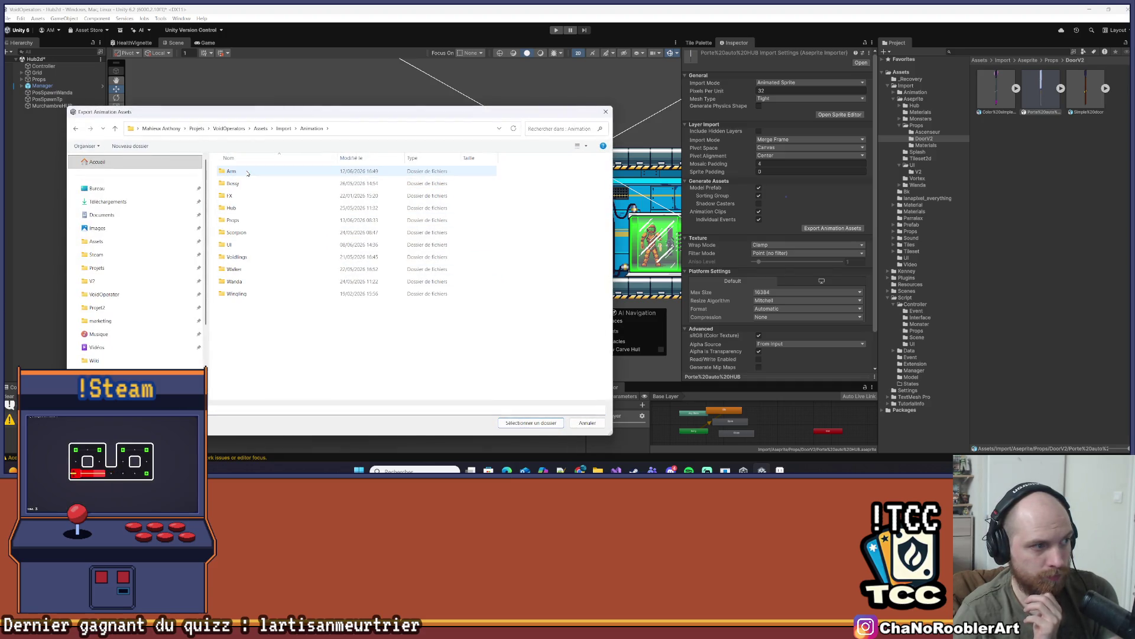
double_click(252, 221)
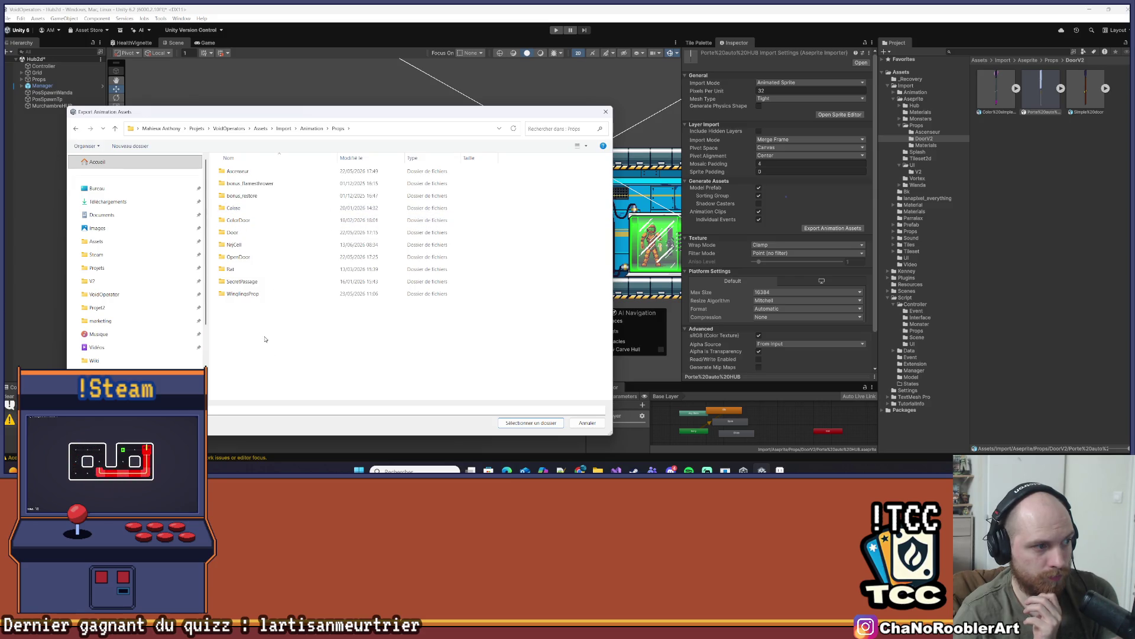
Create a DoorHub folder in Props and select it as the export destination
right_click(269, 337)
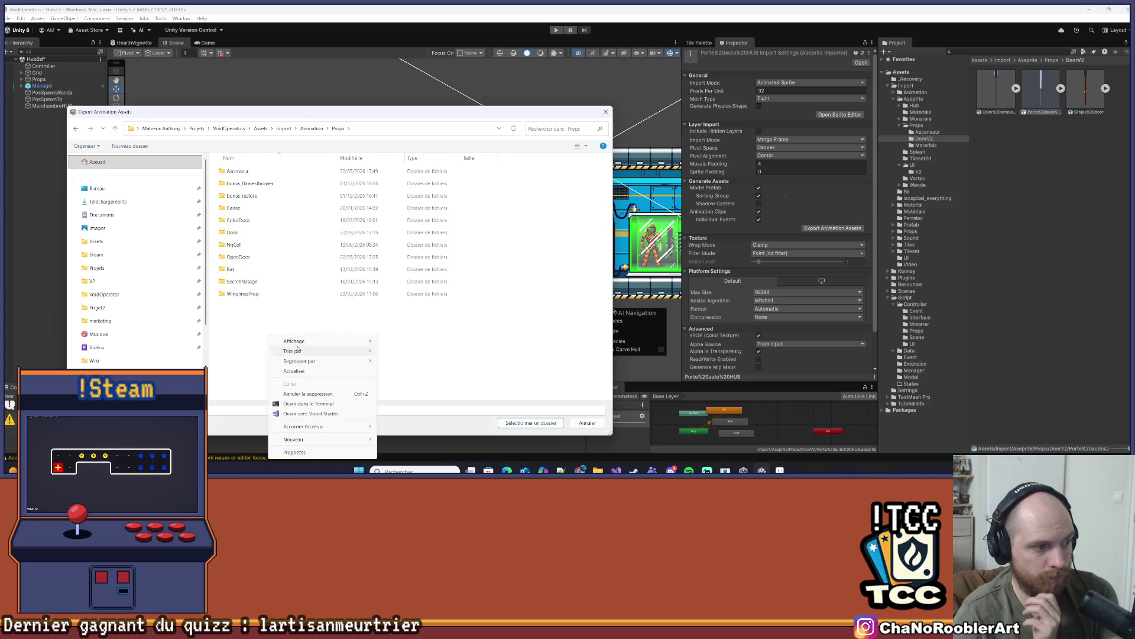
mouse_move(320, 439)
click(395, 345)
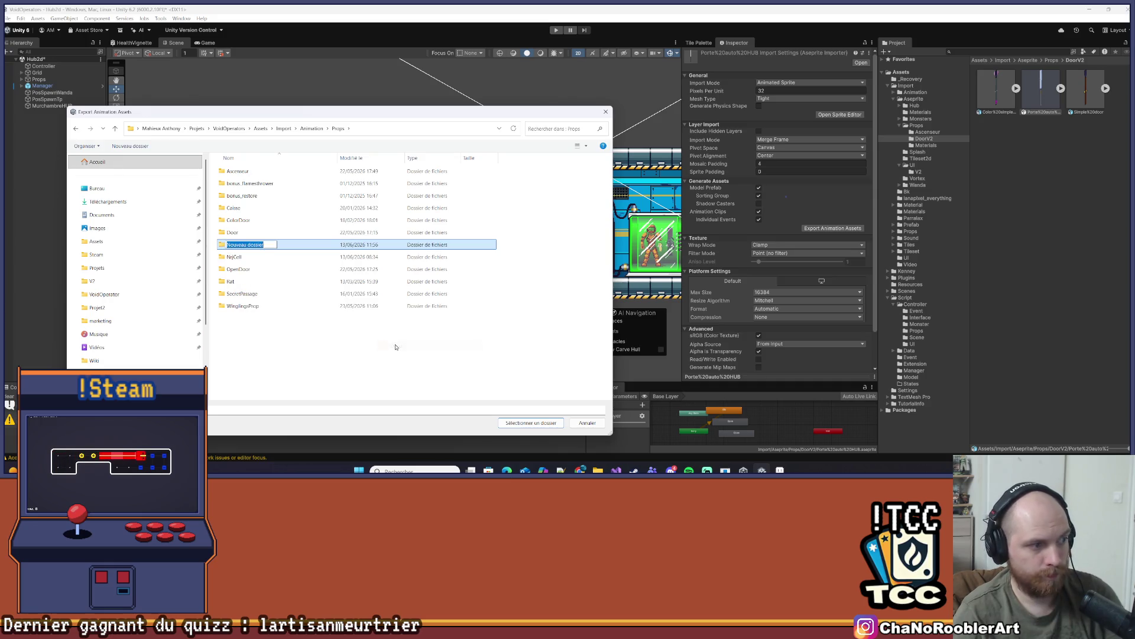
text(D)
key(BackSpace)
text(orHub)
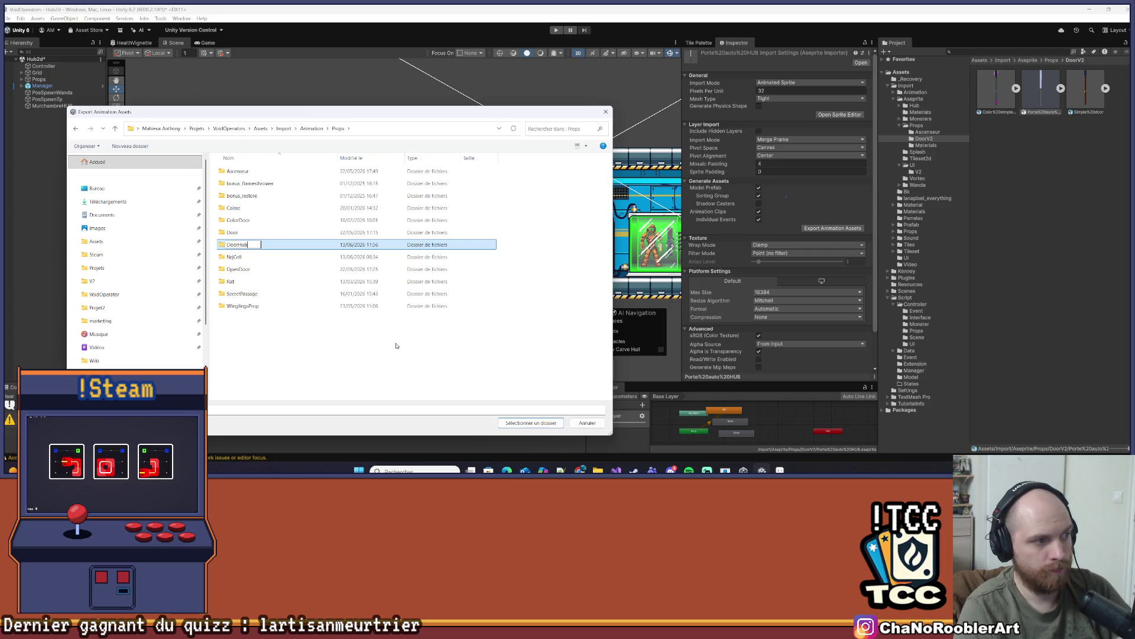
key(Return)
double_click(260, 245)
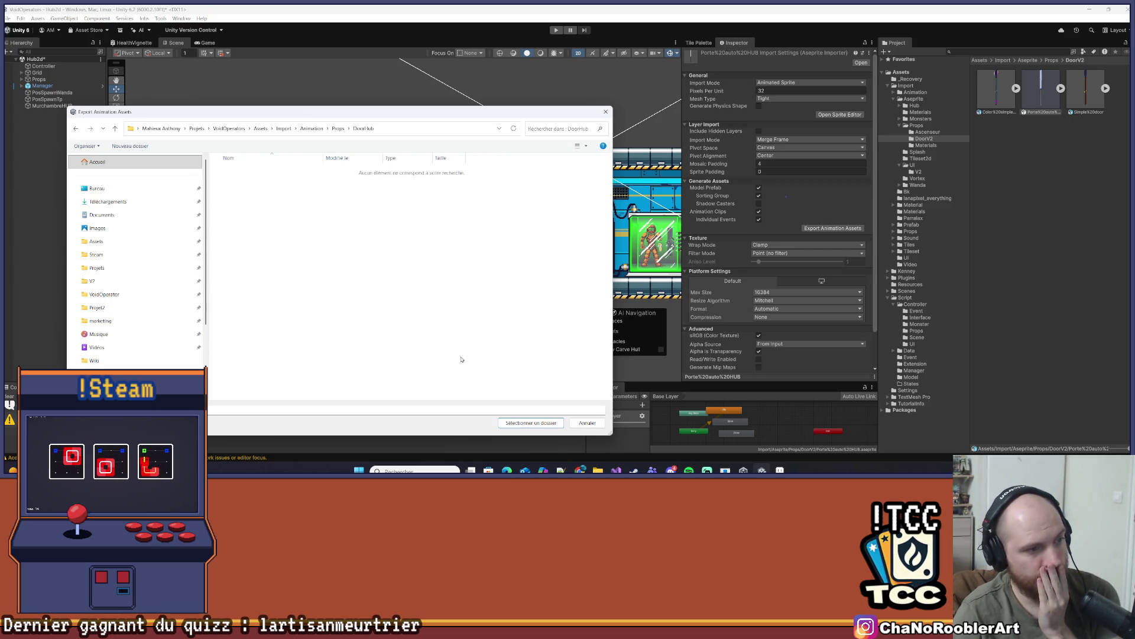
click(516, 422)
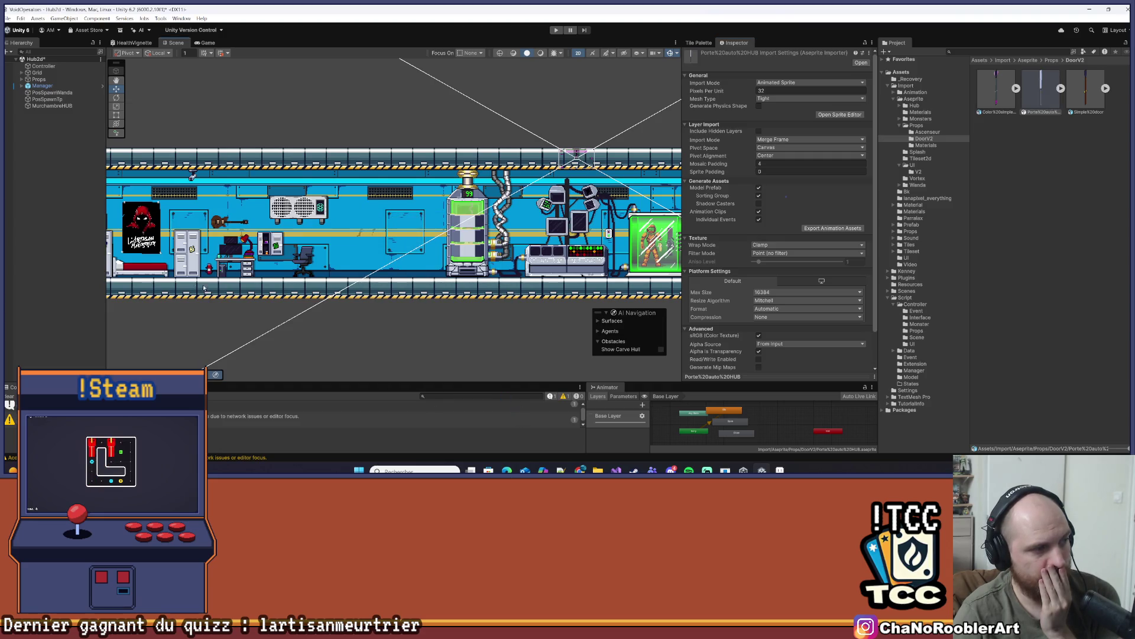
Open Import/Animation/Props/DoorHub to show the Close, Idle and Open clips and controller
scroll(up, 3)
key(w)
drag(264, 230, 458, 210)
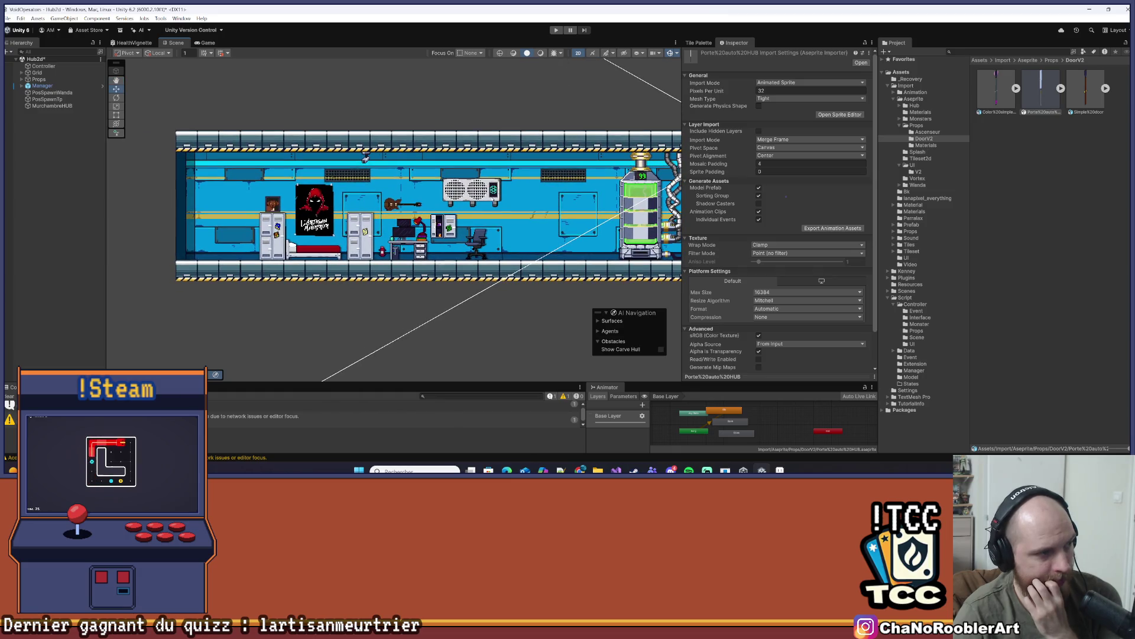
drag(570, 228, 374, 236)
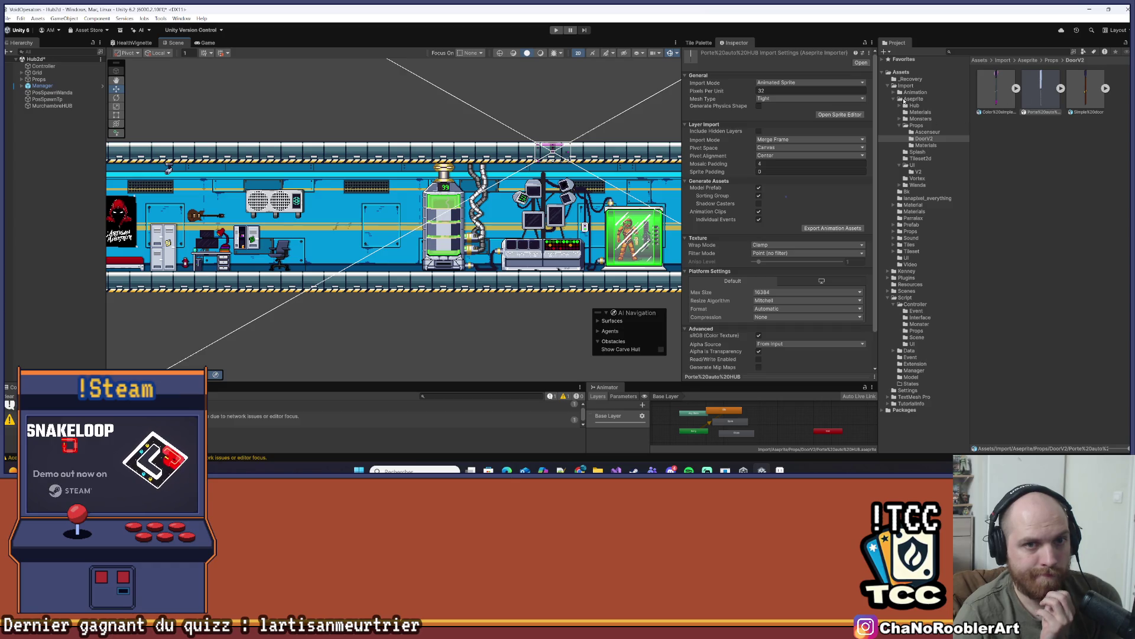
click(912, 93)
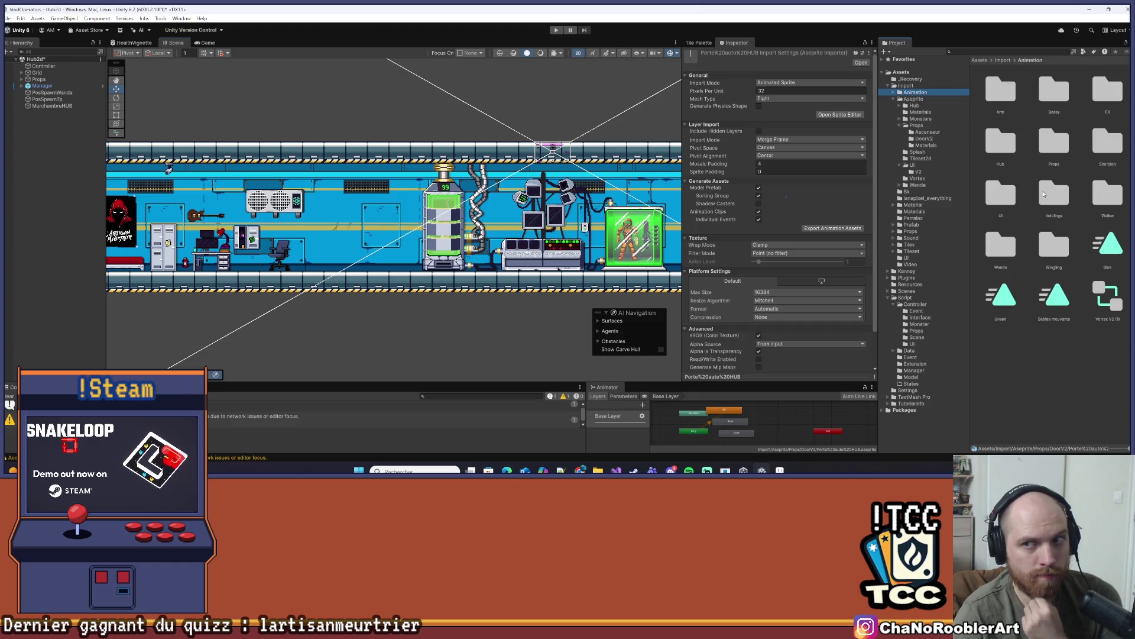
double_click(1055, 147)
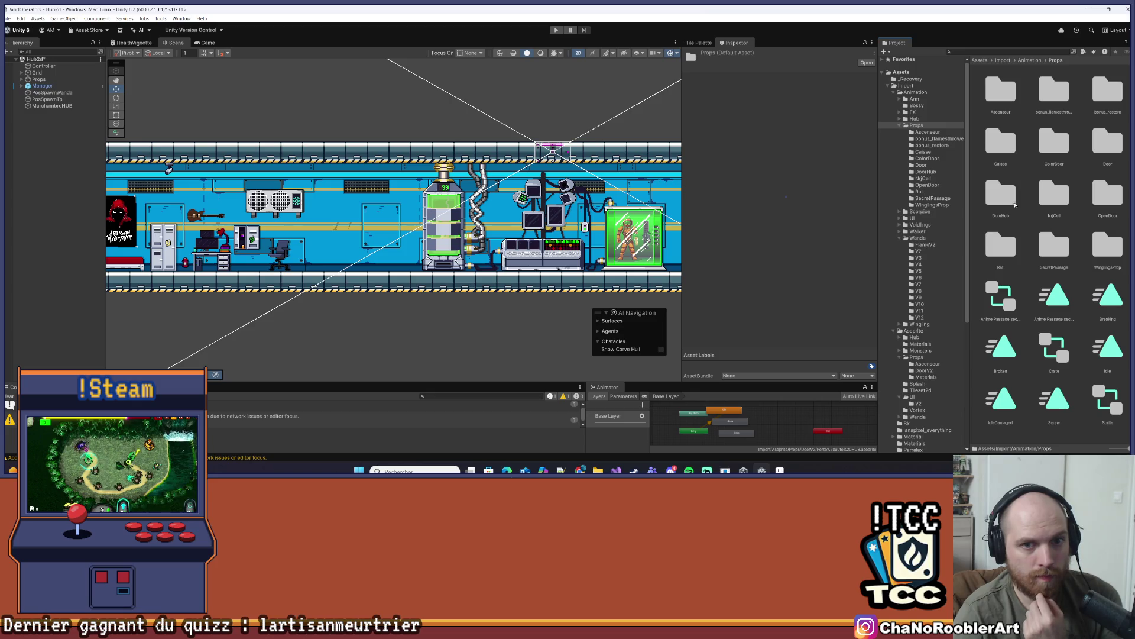
double_click(1005, 193)
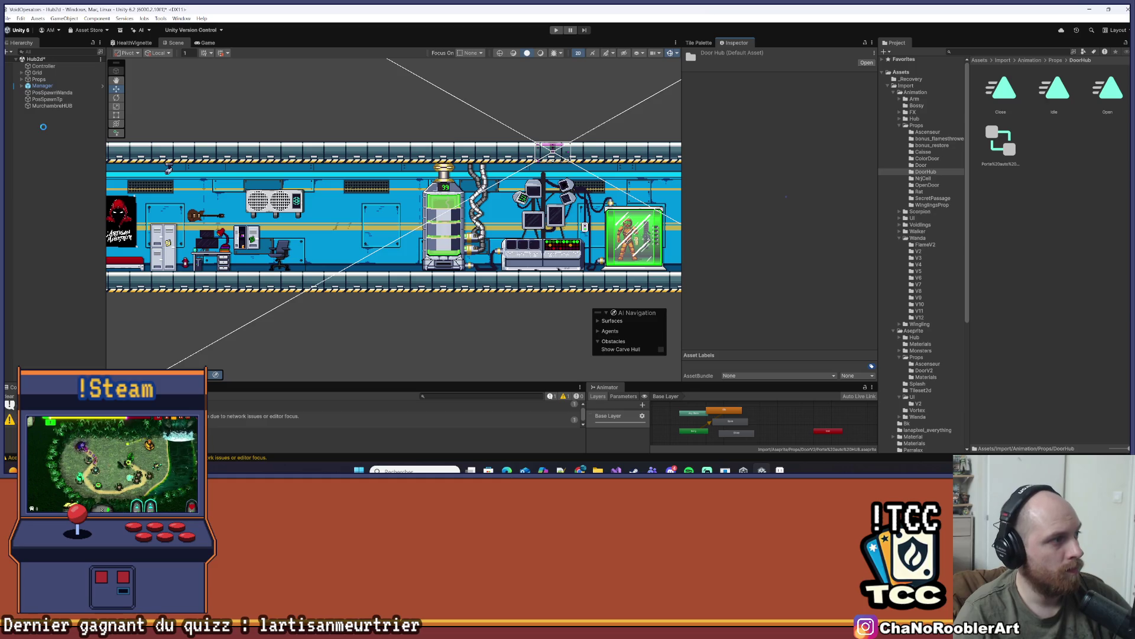
Create an empty GameObject named Door and nest it under Props
right_click(48, 131)
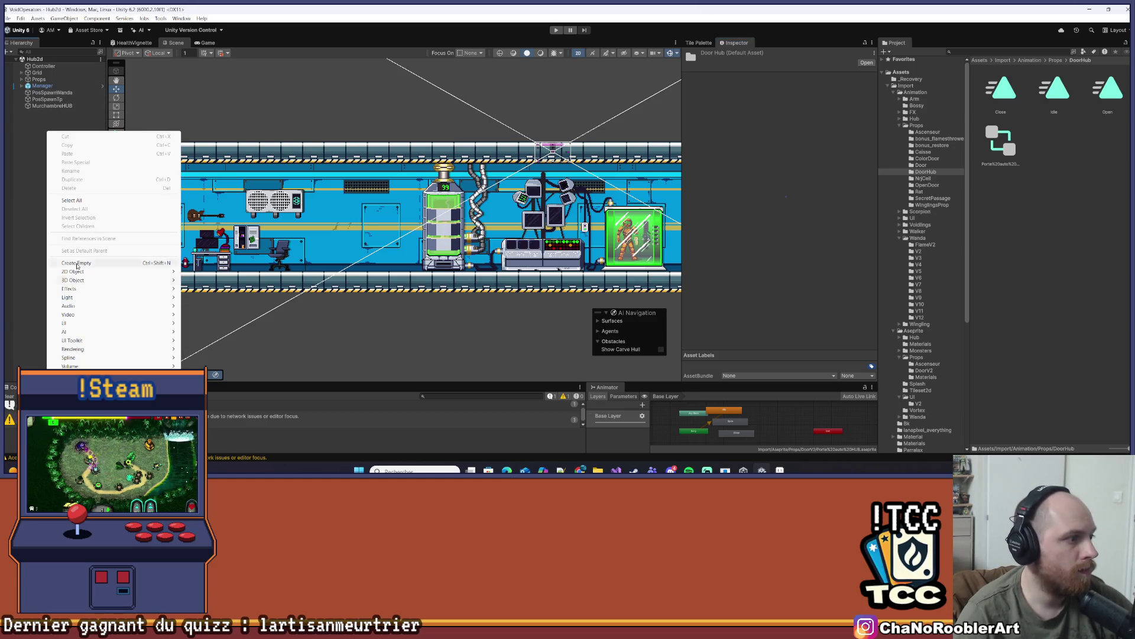
click(77, 262)
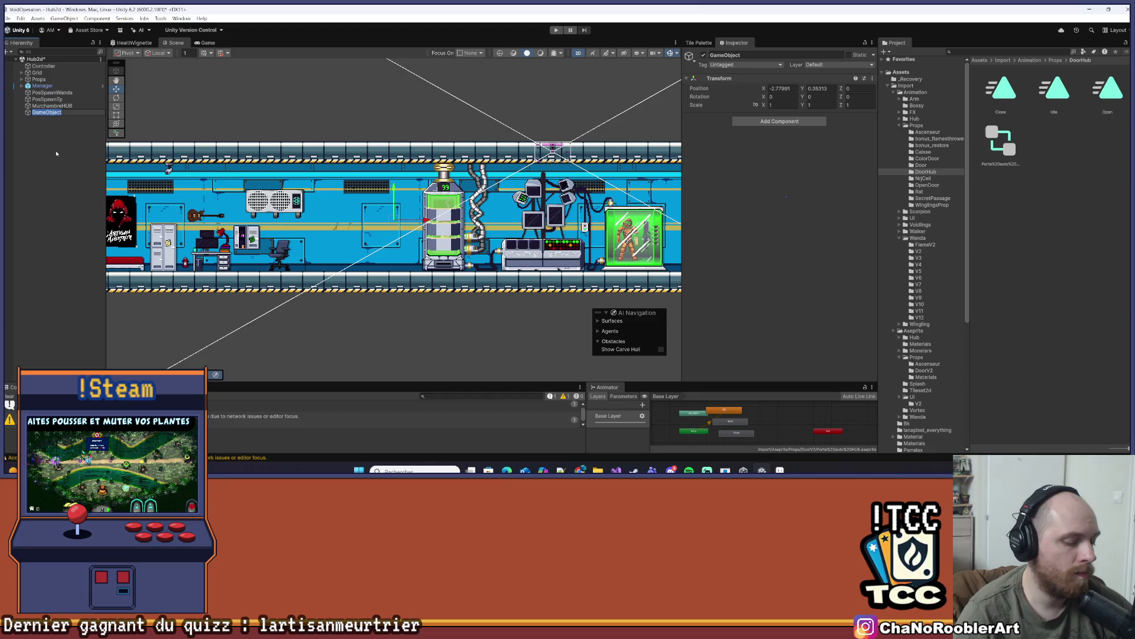
text(Doo)
text(r)
key(Return)
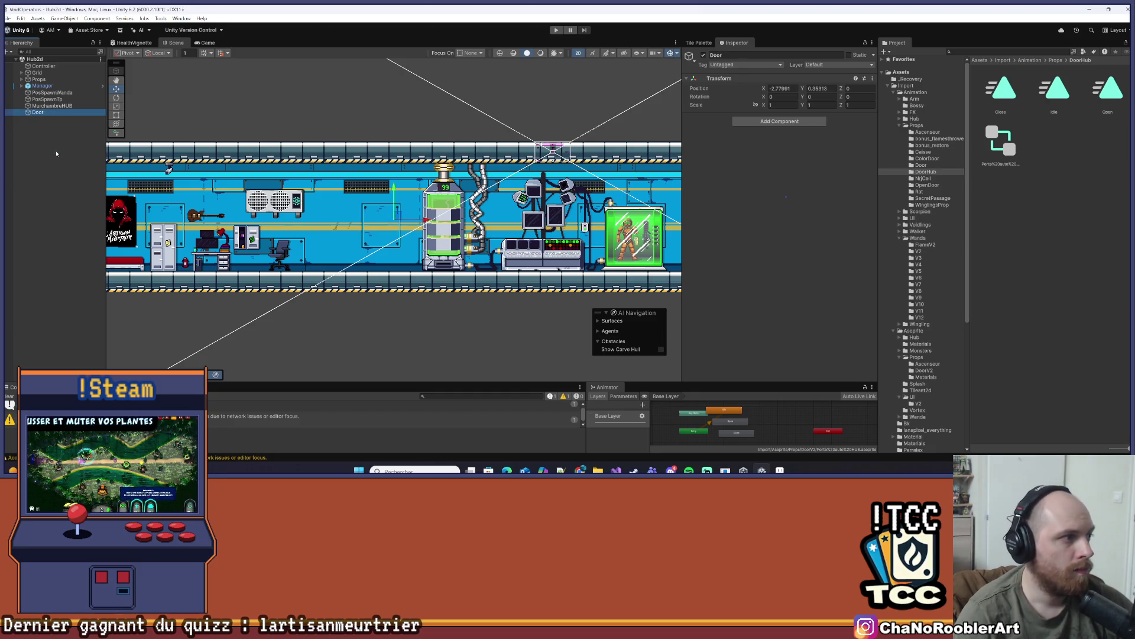
drag(37, 114, 28, 84)
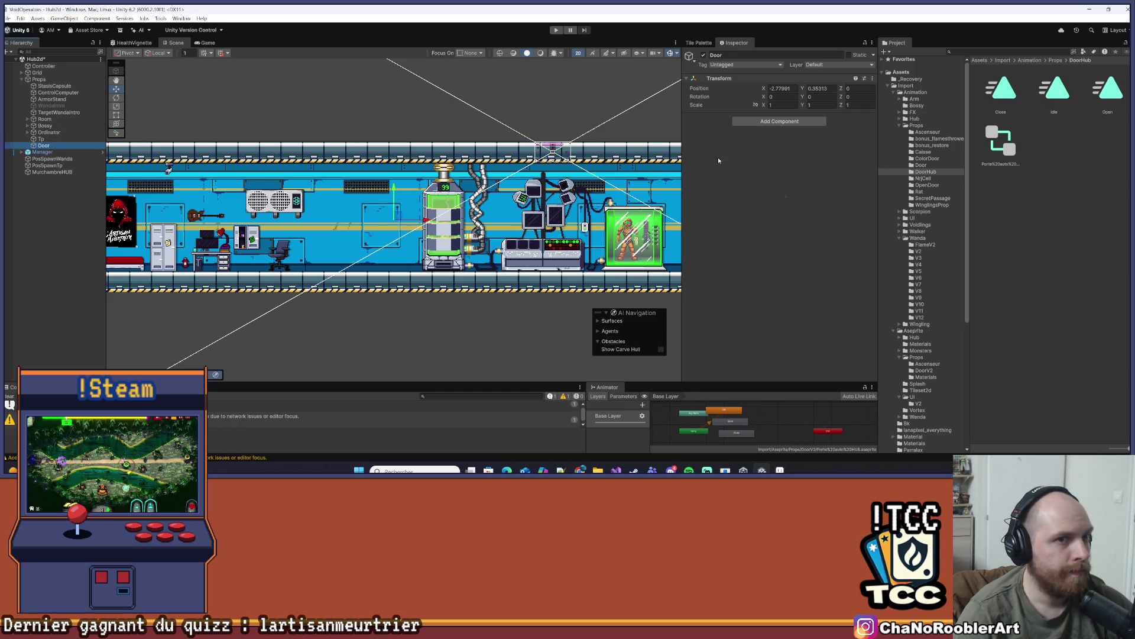
Add a Square sprite as a child of Door and show the DoorV2 assets
right_click(37, 149)
mouse_move(142, 315)
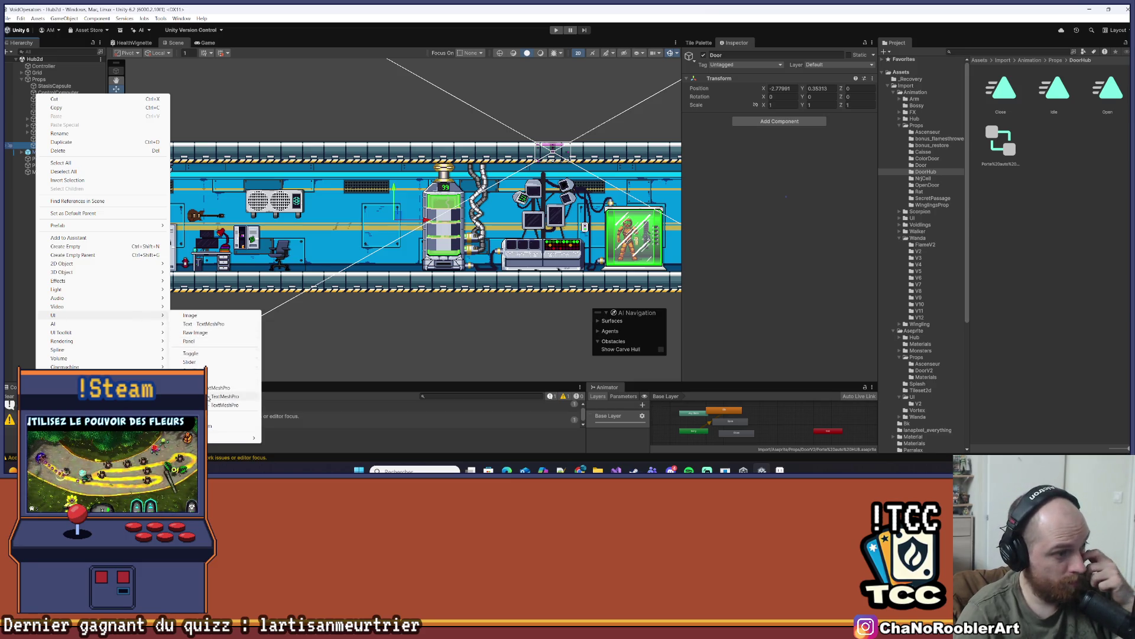
mouse_move(118, 263)
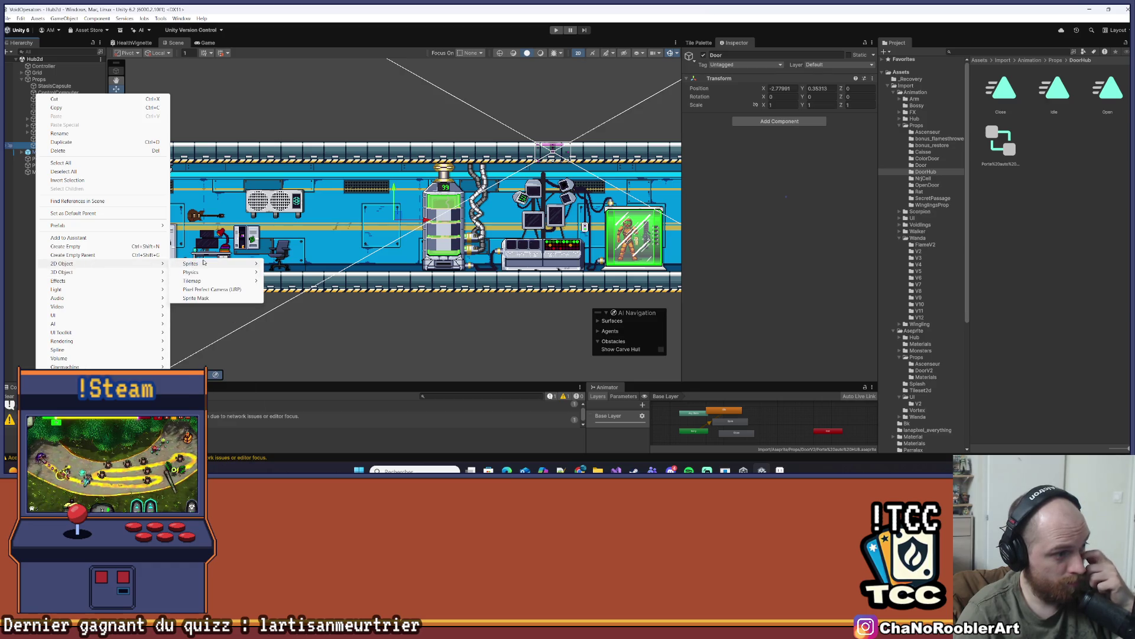
mouse_move(204, 262)
click(293, 275)
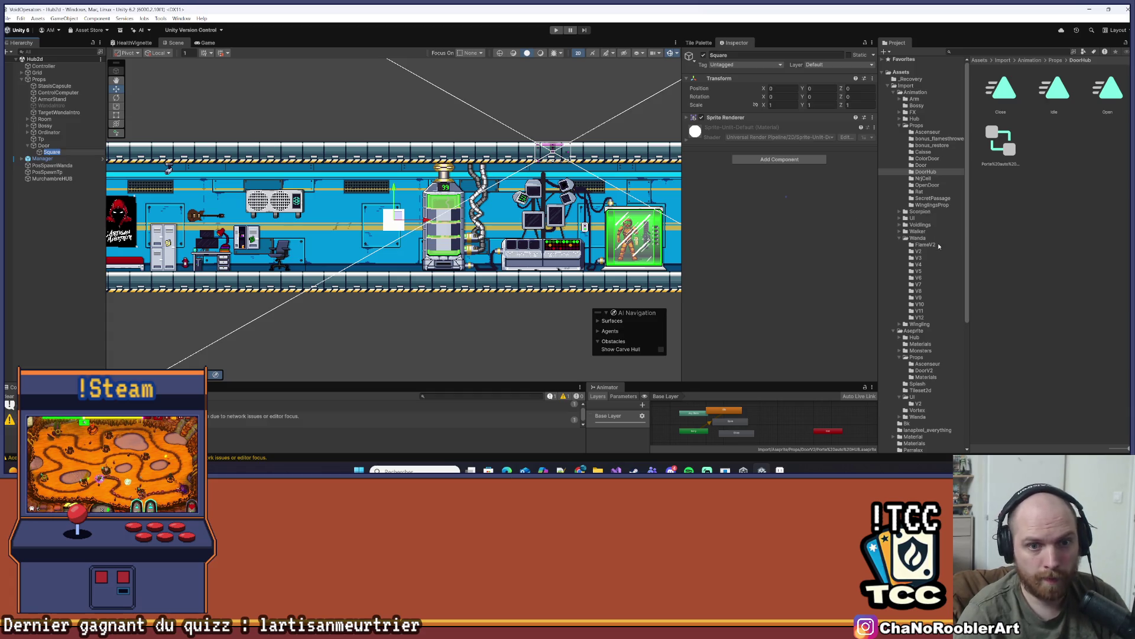
scroll(down, 3)
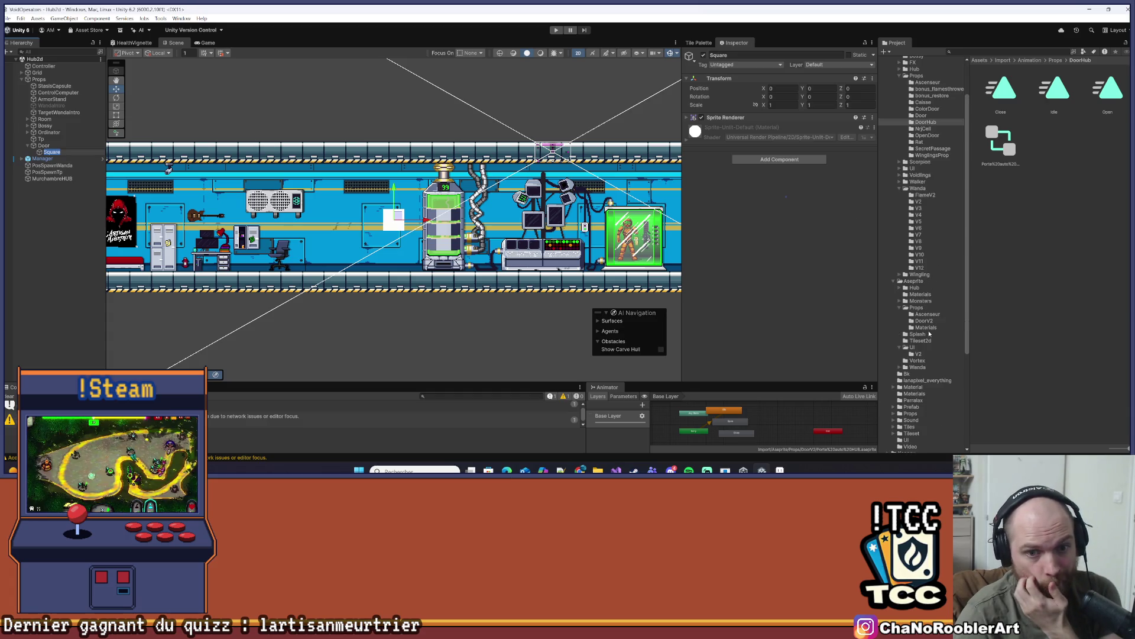
click(924, 321)
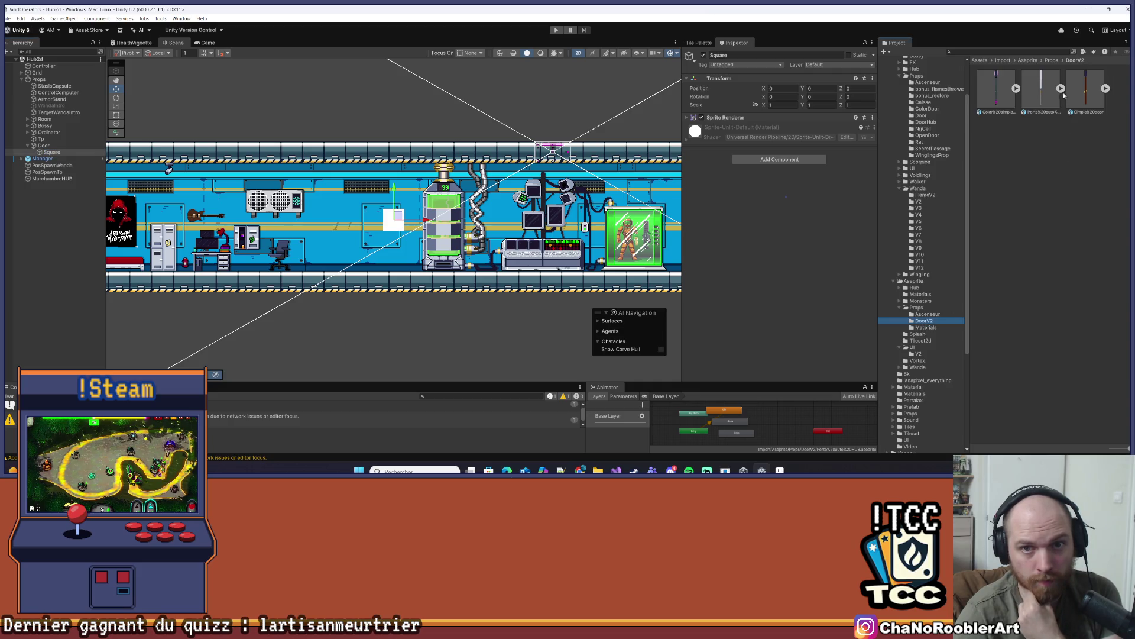
Assign the door's Frame_0 sprite to the Square's Sprite Renderer
click(1061, 88)
drag(1000, 142, 370, 227)
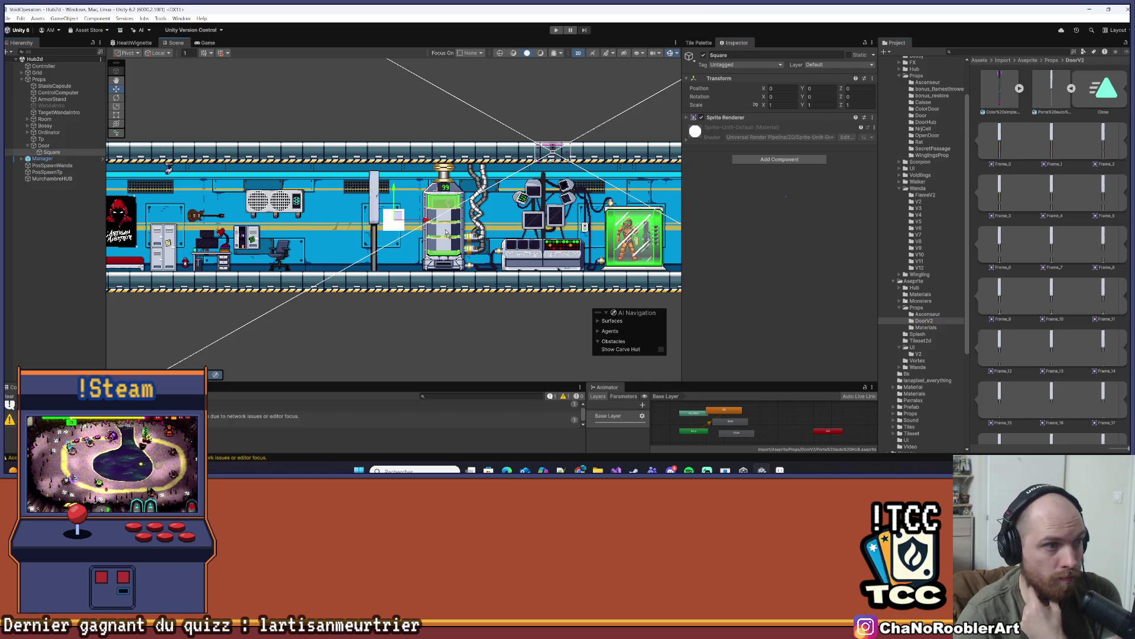
click(724, 117)
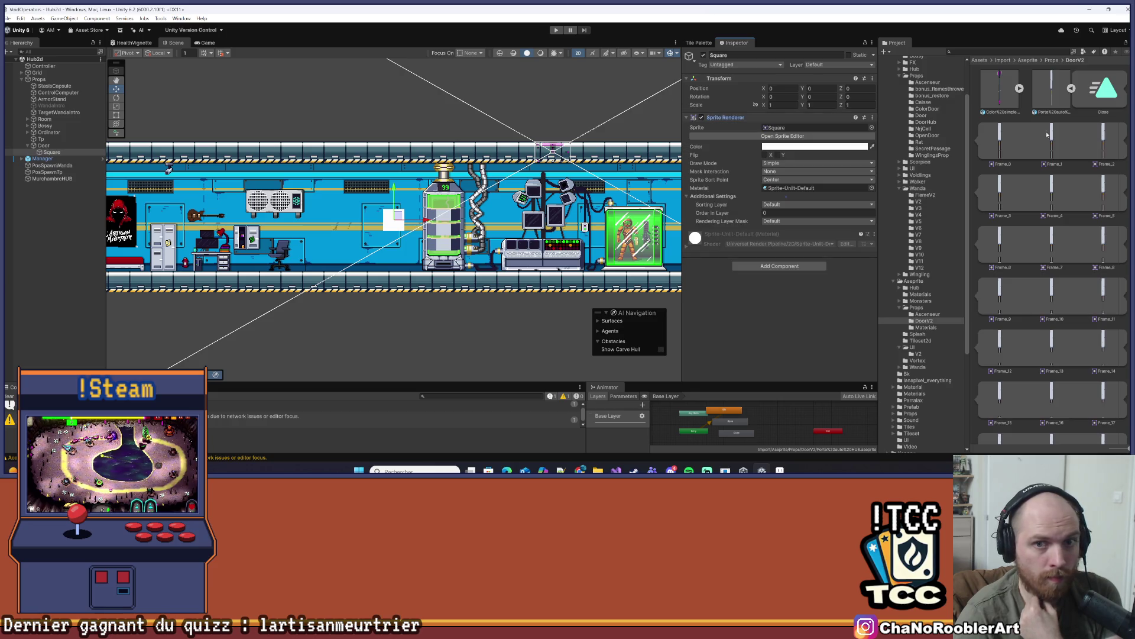
drag(1025, 128, 816, 127)
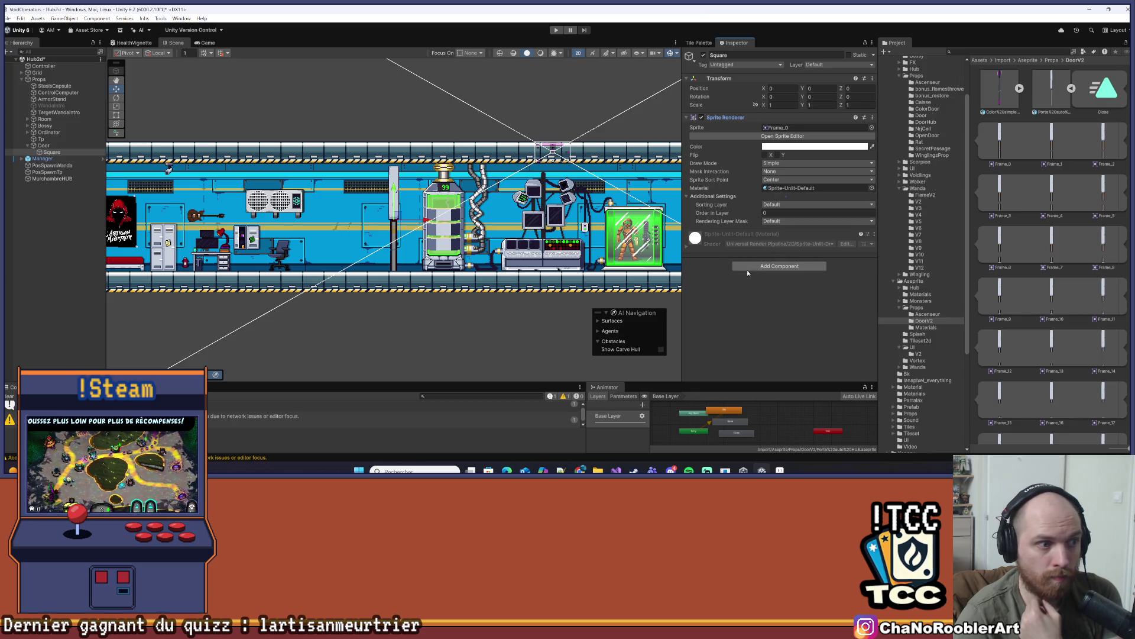
scroll(up, 3)
Nudge the door sprite up to a Y position of 0.15
drag(382, 224, 383, 221)
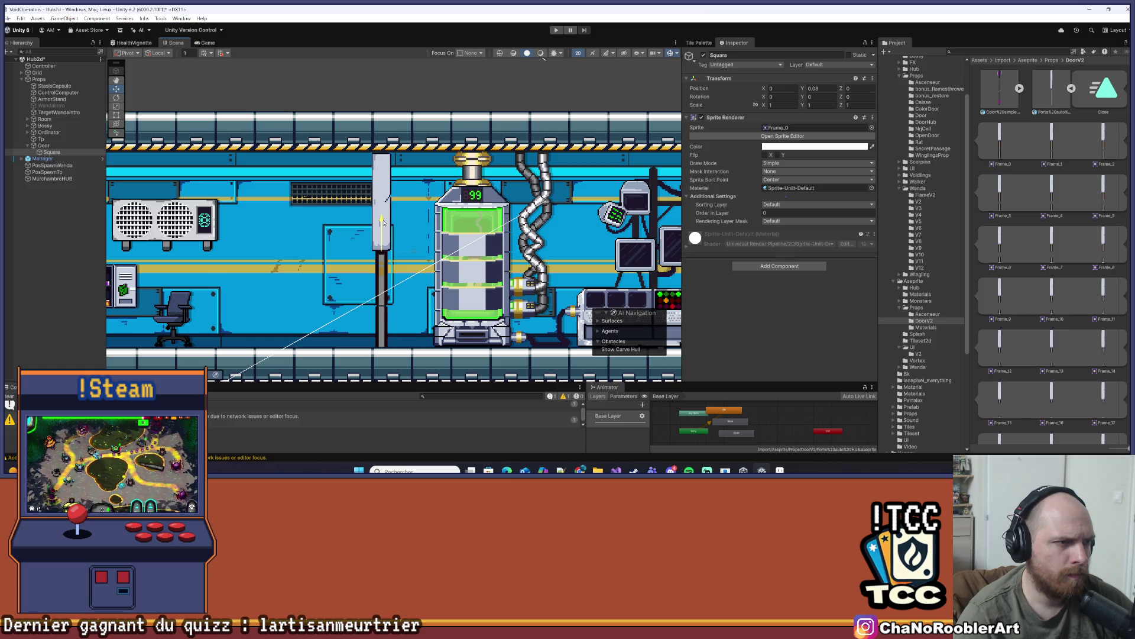
scroll(up, 3)
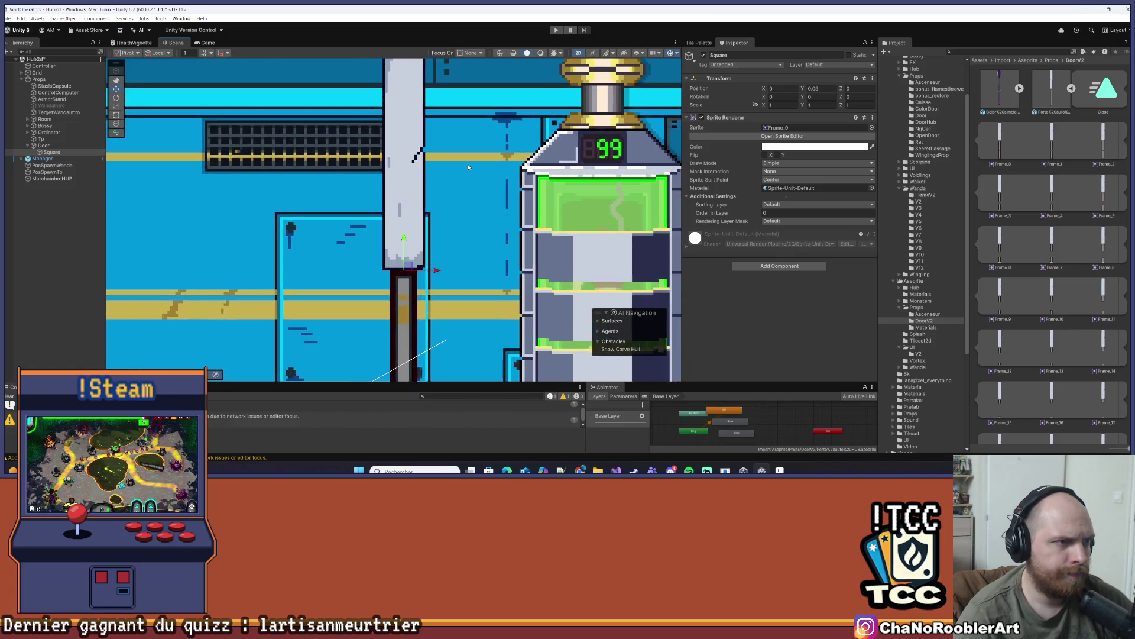
scroll(down, 3)
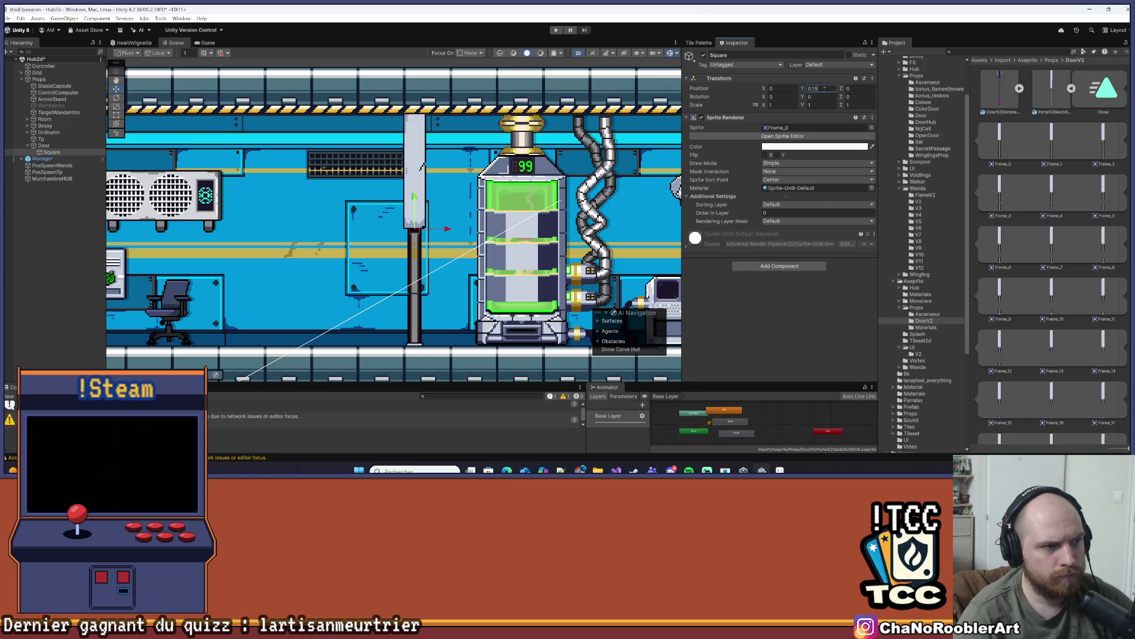
scroll(up, 3)
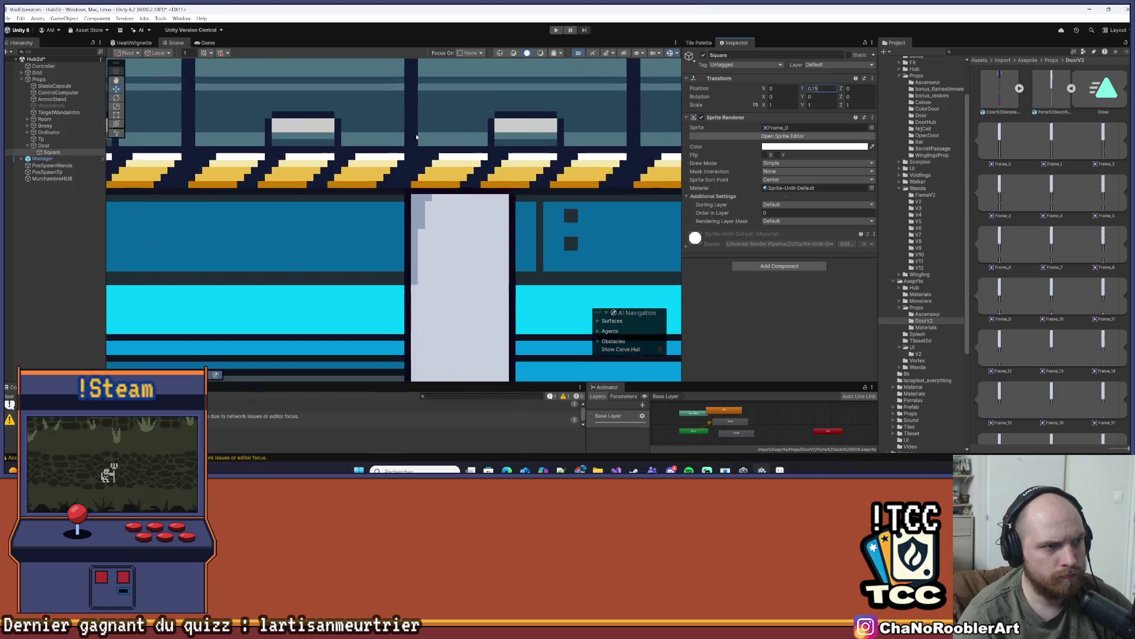
scroll(down, 3)
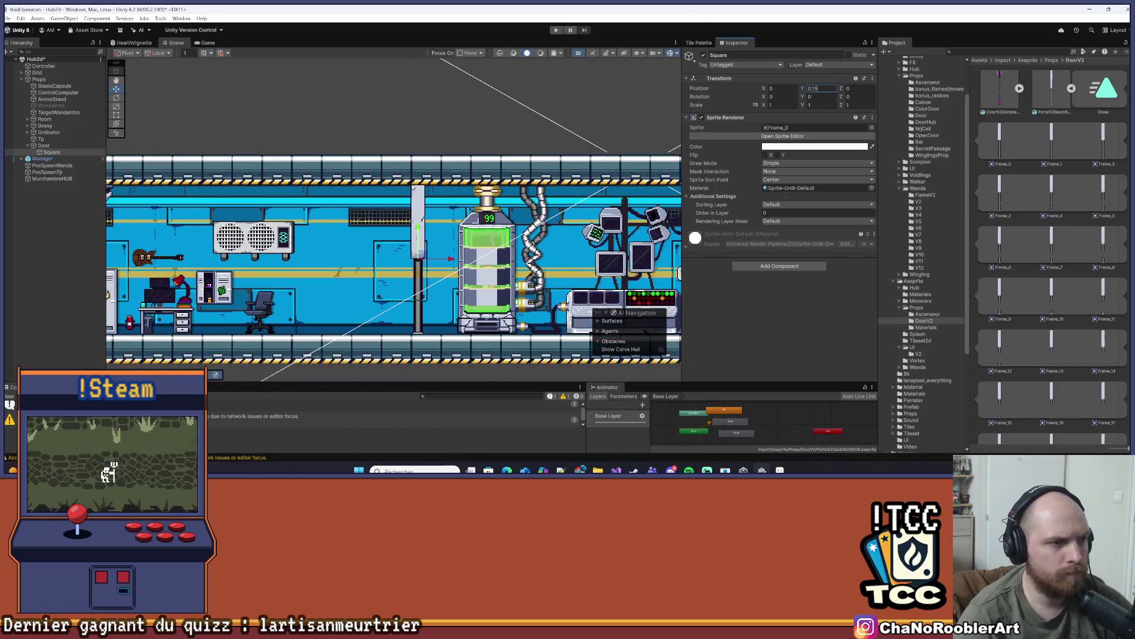
scroll(down, 3)
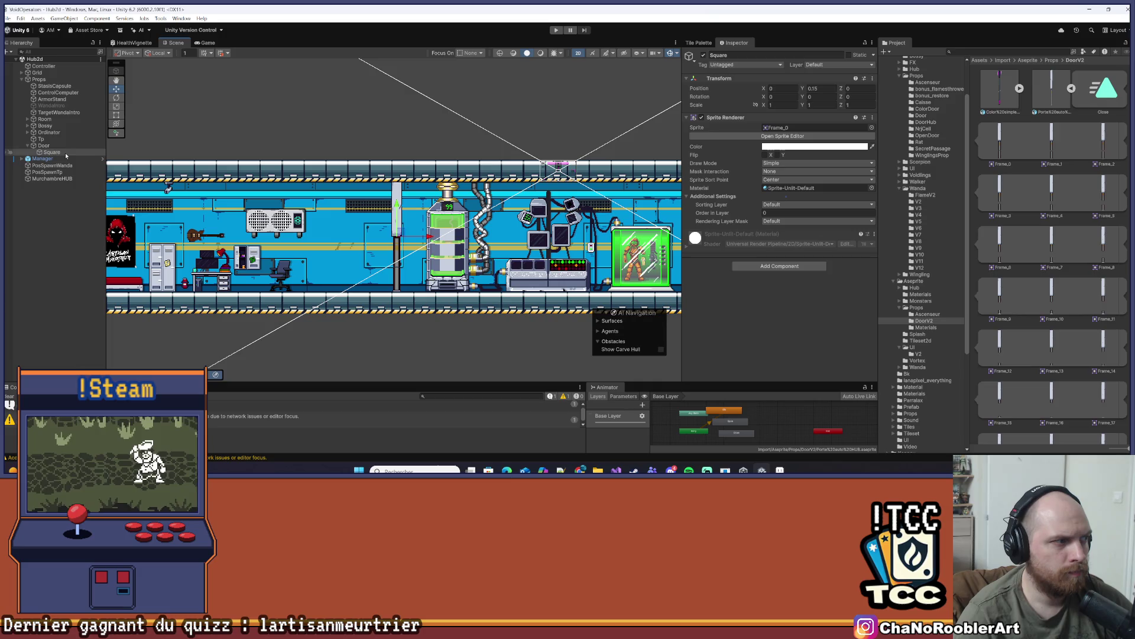
click(52, 152)
Rename Square to 'Sprite' and frame it in the Scene view
right_click(52, 155)
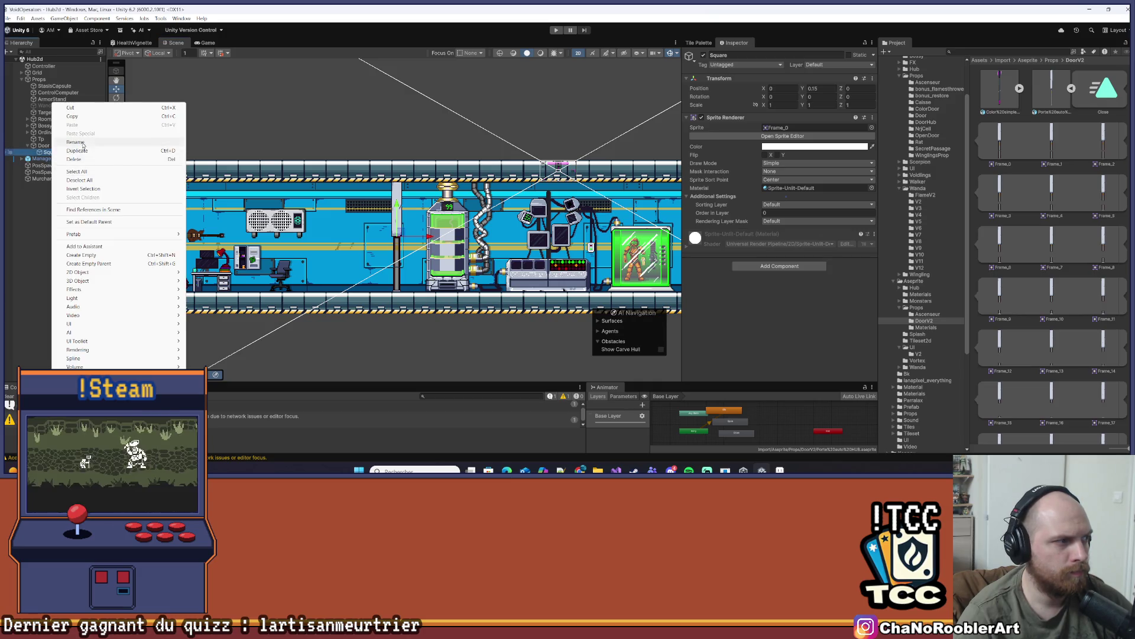
click(87, 141)
text(prite)
key(Return)
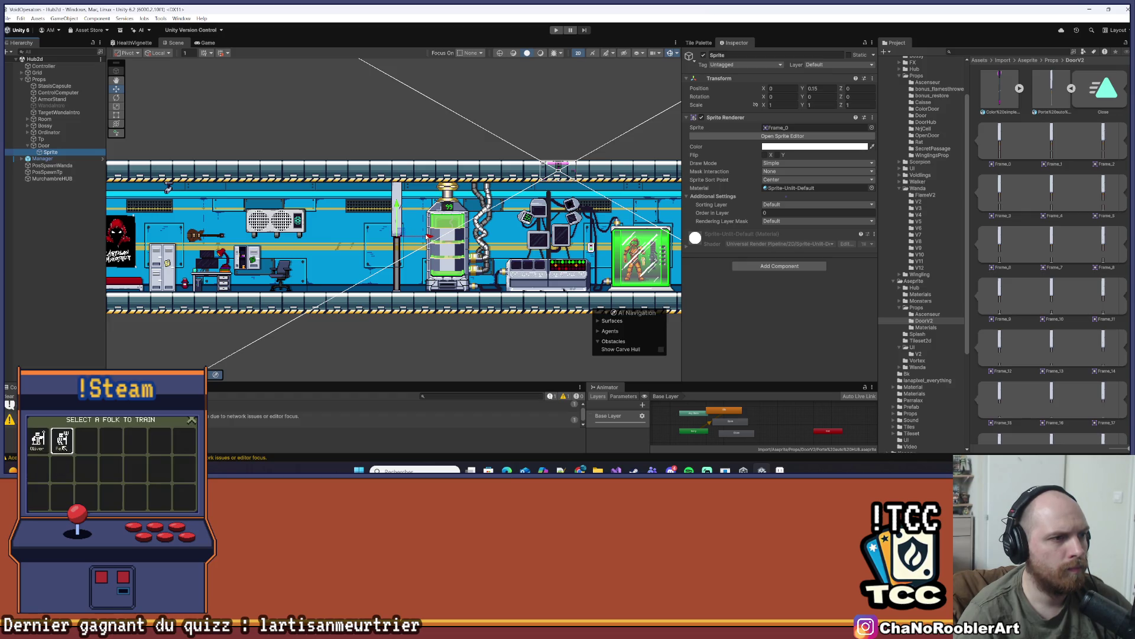
scroll(up, 3)
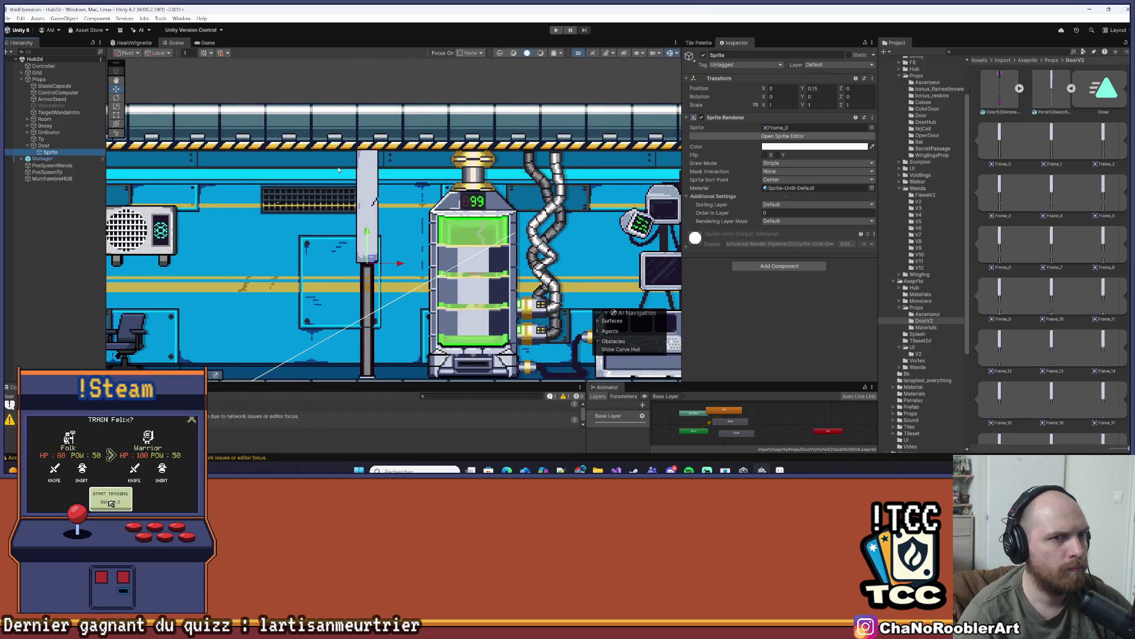
scroll(up, 3)
scroll(down, 3)
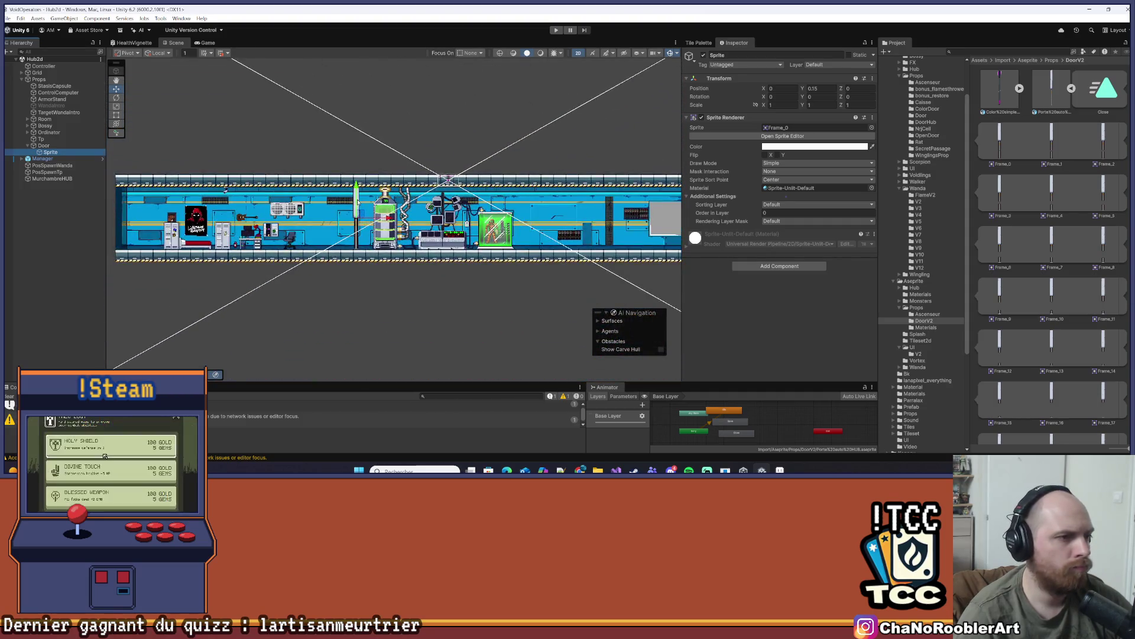
scroll(up, 3)
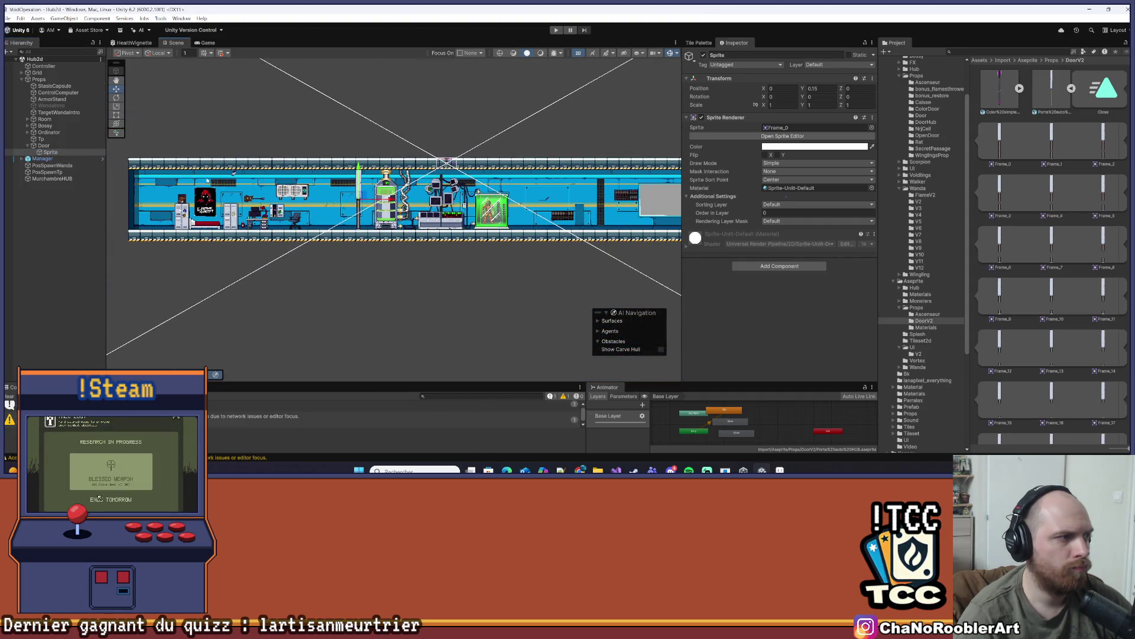
key(f)
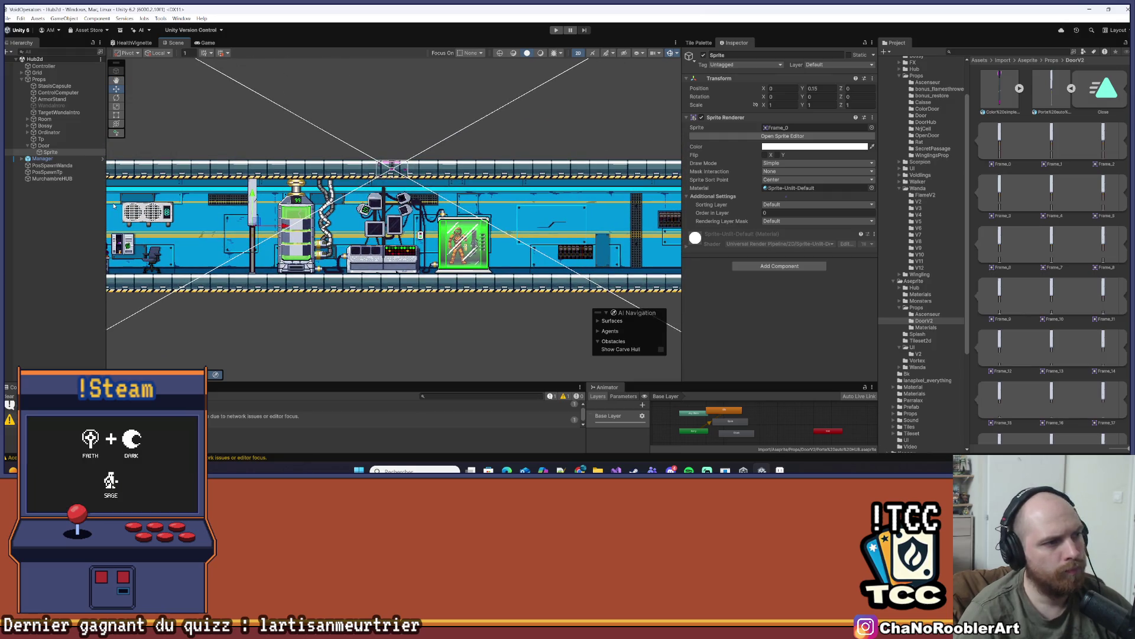
Add an Animator to Sprite using the door controller from DoorHub
click(733, 117)
click(779, 159)
text(Anim)
key(Down)
key(Return)
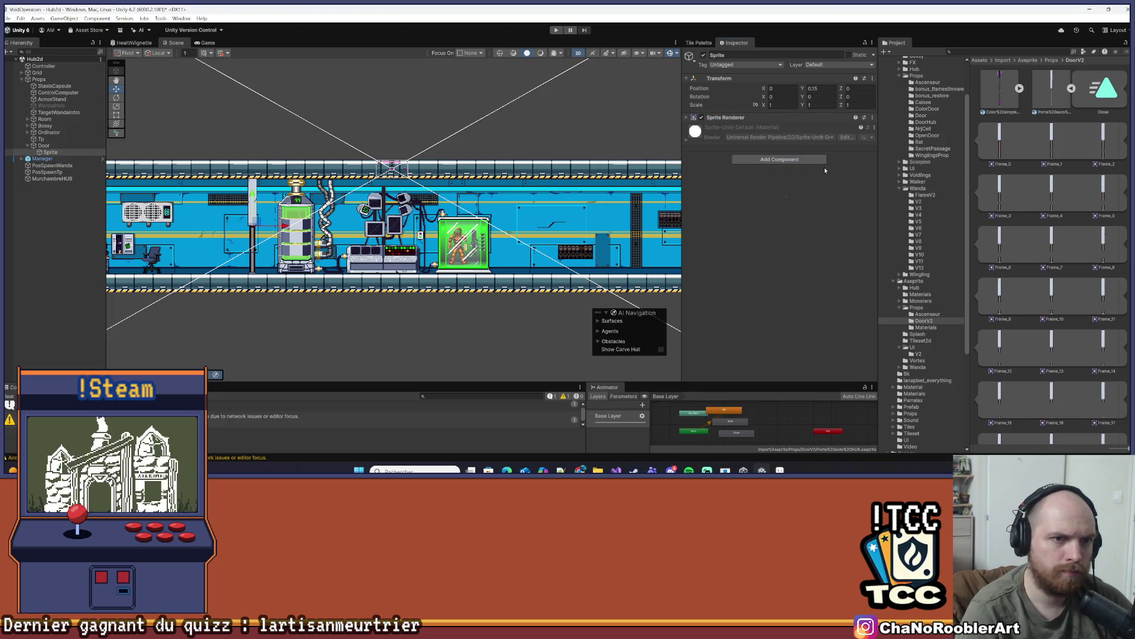
scroll(up, 3)
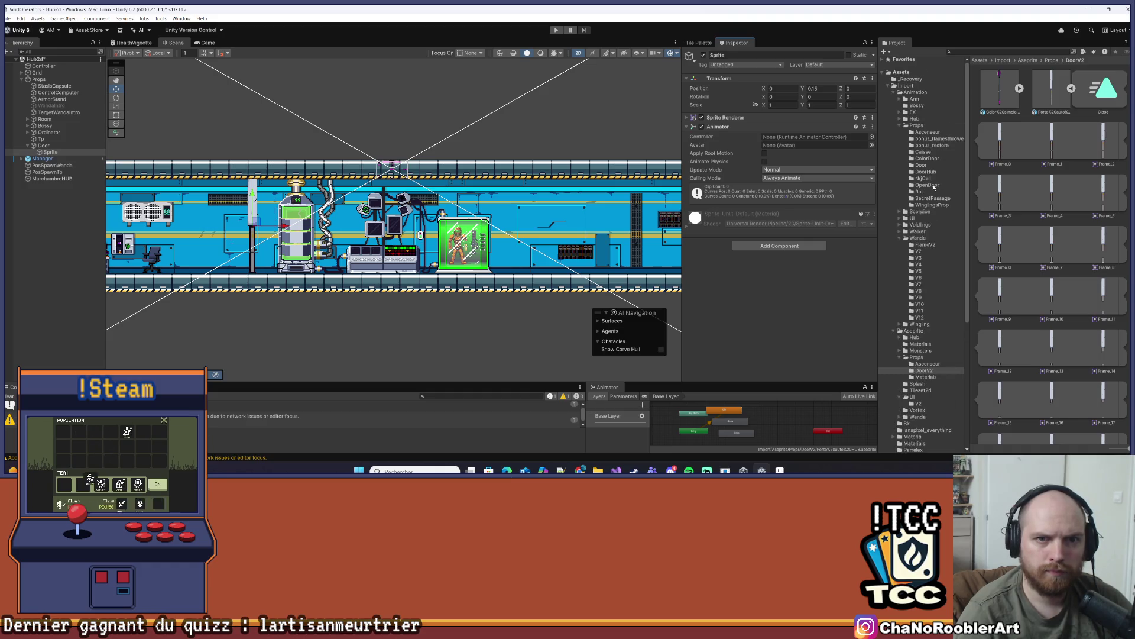
click(928, 172)
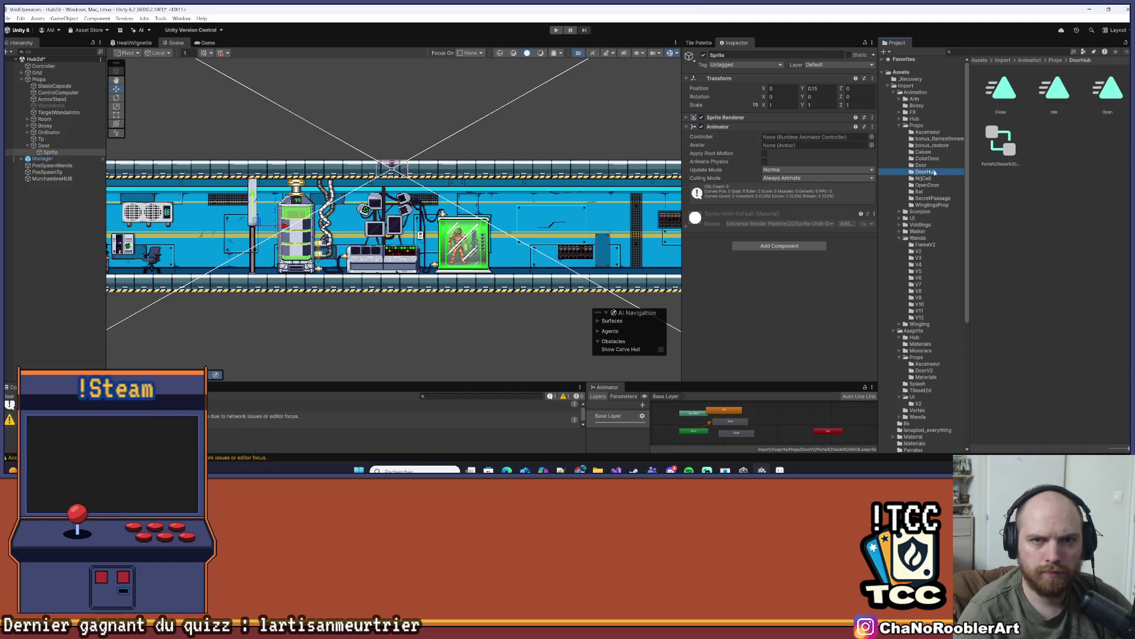
drag(999, 142, 790, 144)
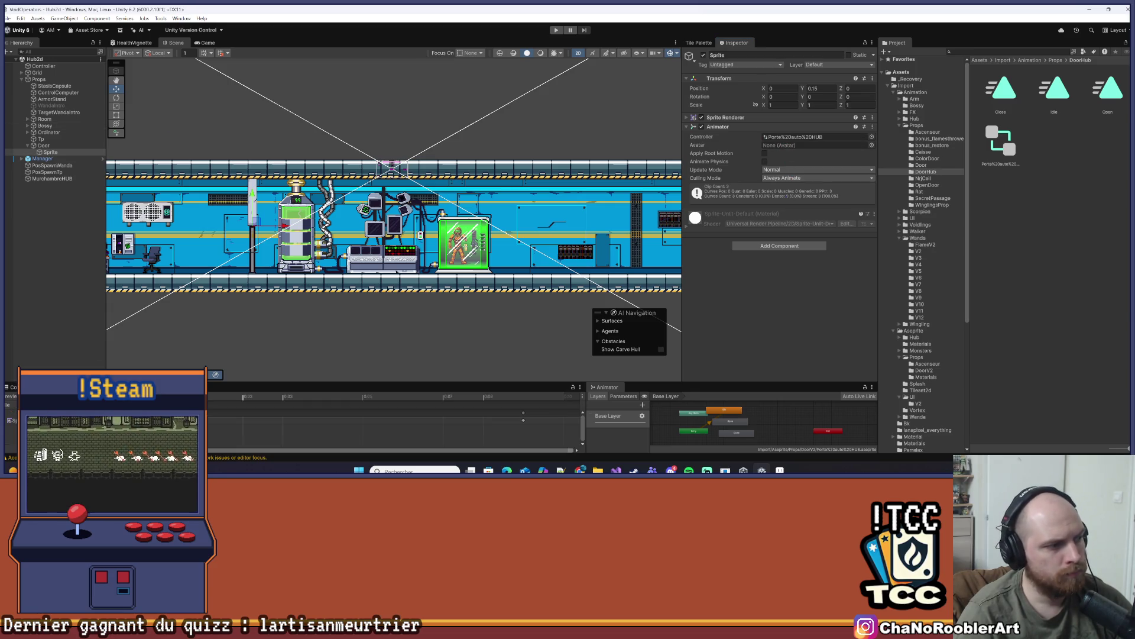
Preview the door's Close clip in the Animation window
key(ctrl+6)
click(59, 340)
click(41, 347)
click(35, 355)
click(61, 340)
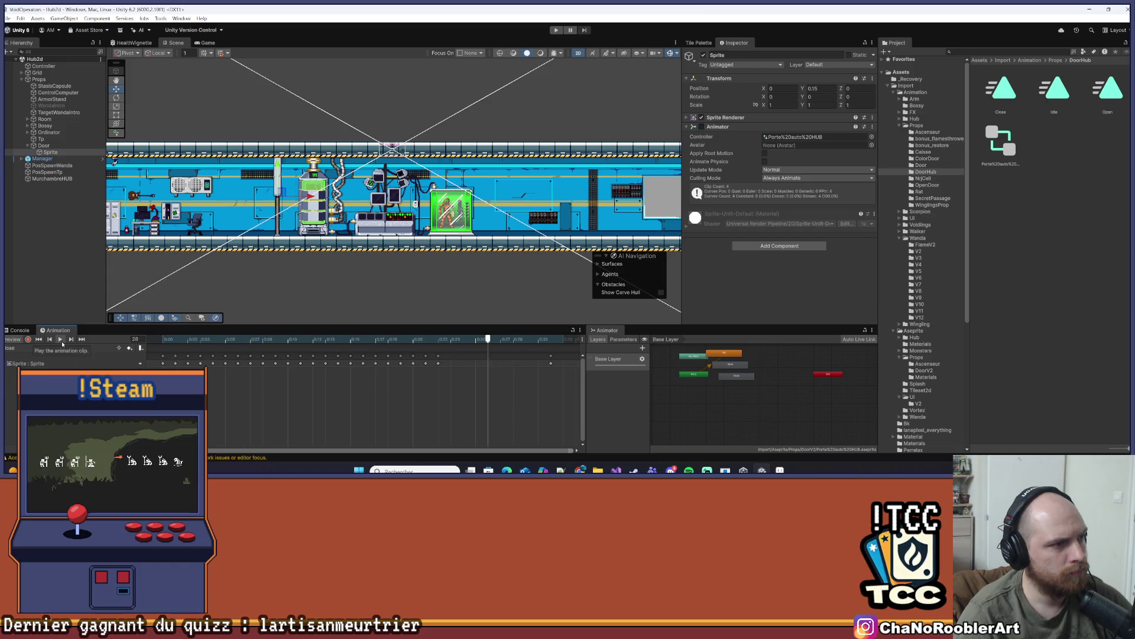
Preview the Open clip, then move Any State aside and place Entry beside Idle in the Animator graph
click(21, 373)
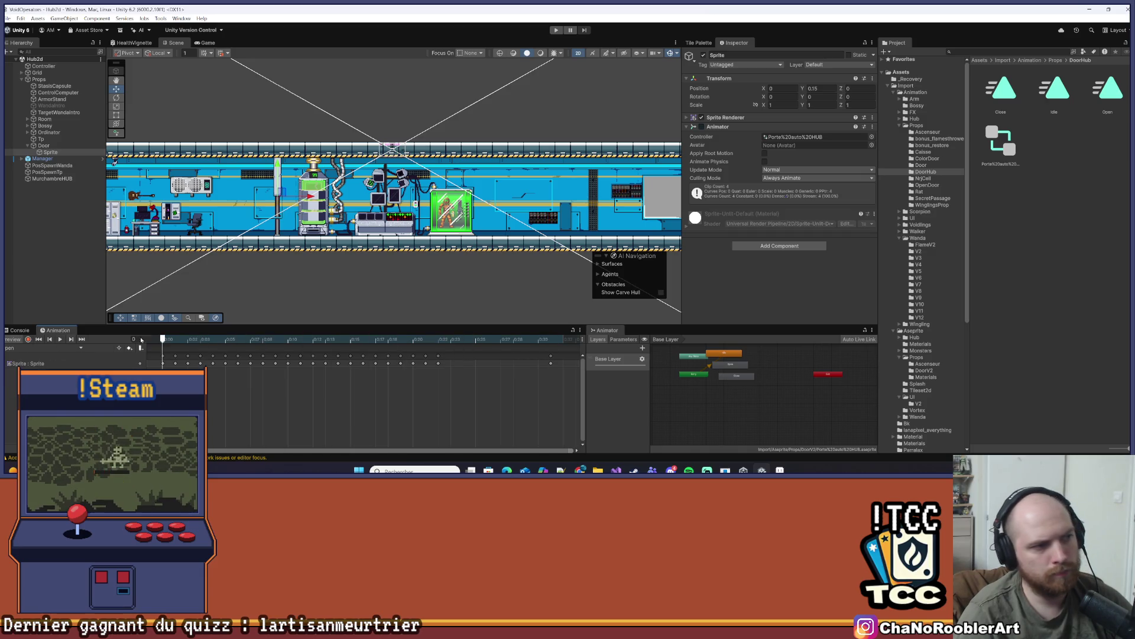
scroll(down, 3)
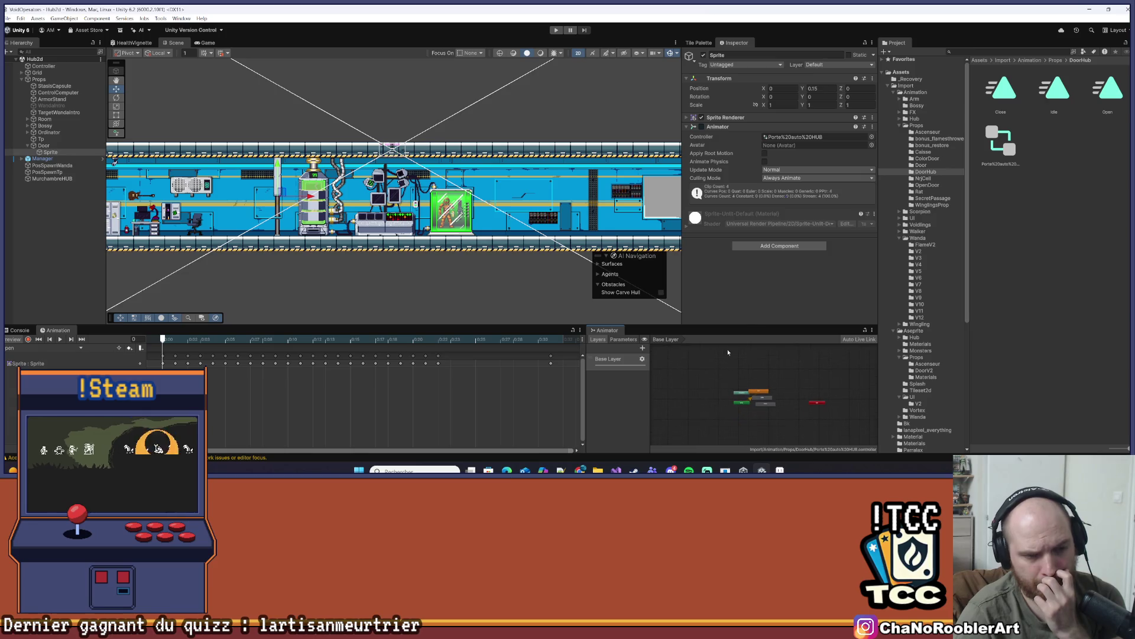
drag(747, 326, 747, 288)
scroll(up, 3)
drag(707, 367, 685, 442)
drag(731, 387, 684, 346)
drag(793, 354, 773, 351)
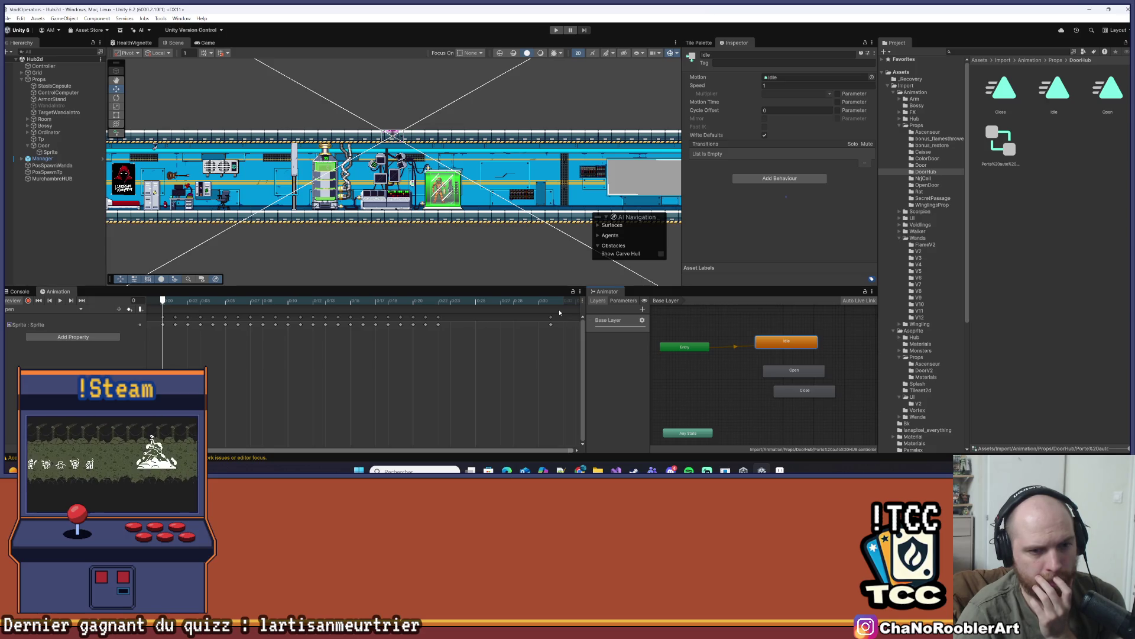
click(70, 311)
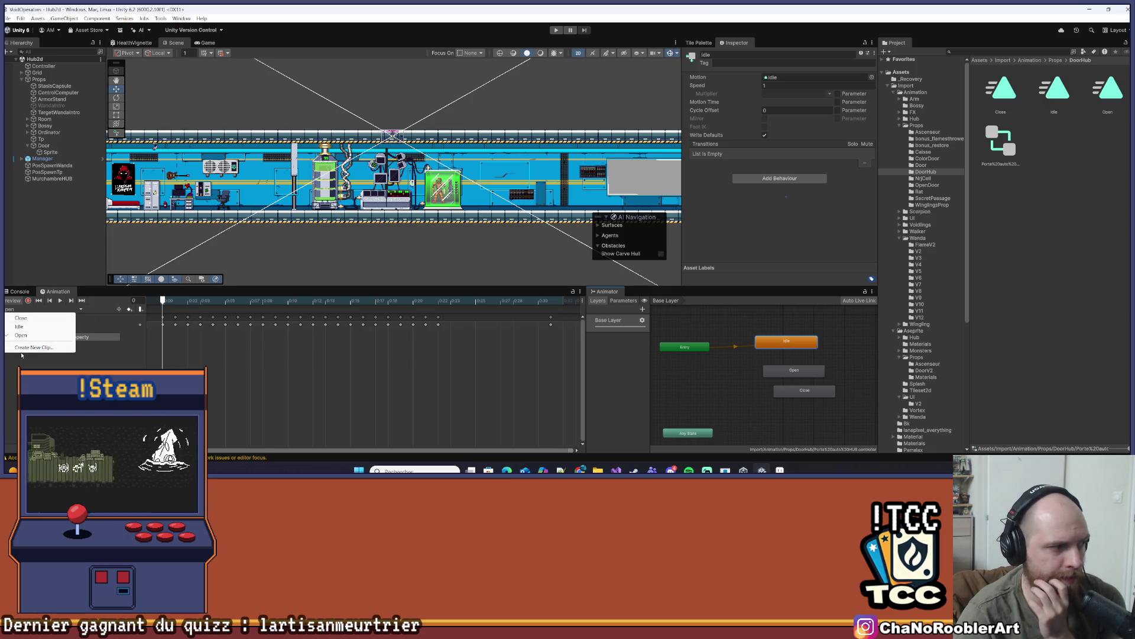
Save a new clip as IdleOpen.anim in the DoorHub folder and show the DoorV2 sprite frames
click(36, 349)
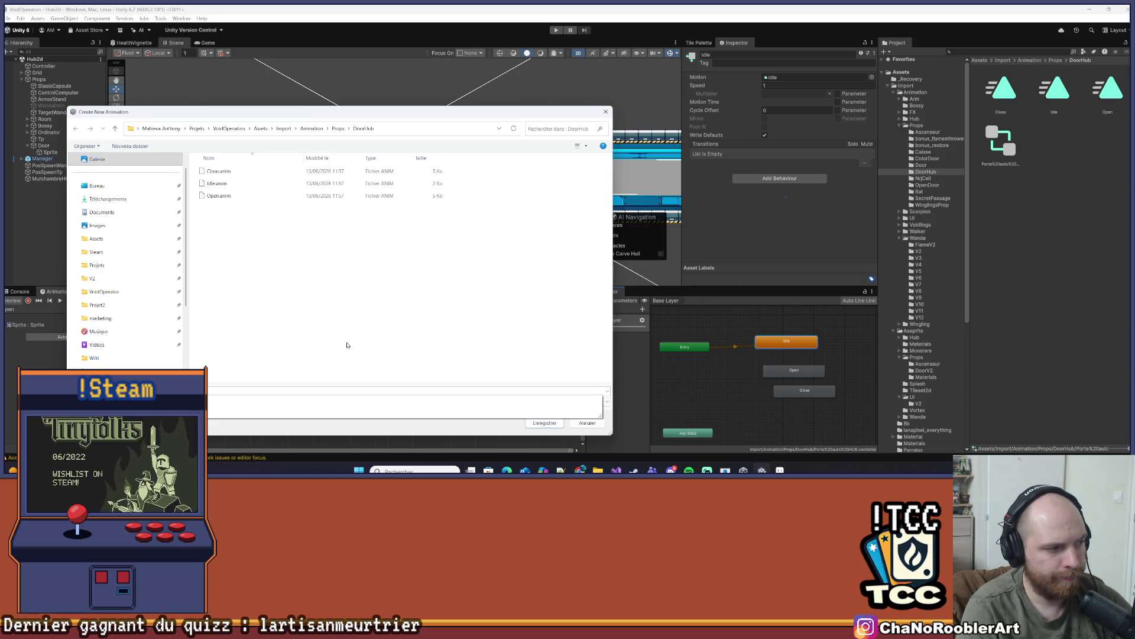
key(Return)
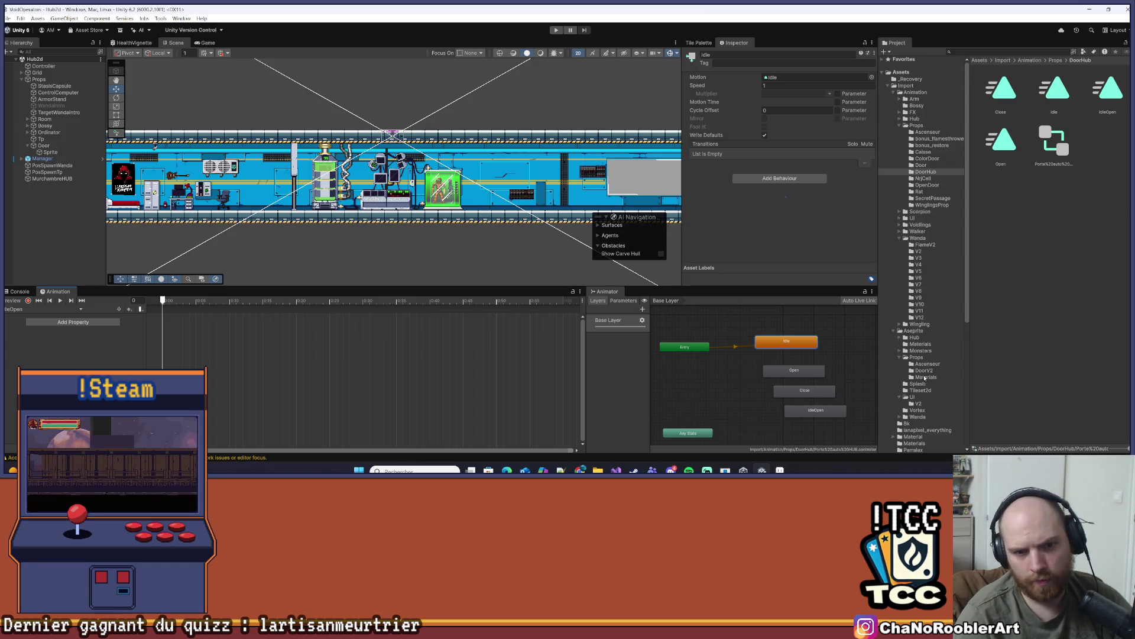
click(923, 370)
scroll(down, 3)
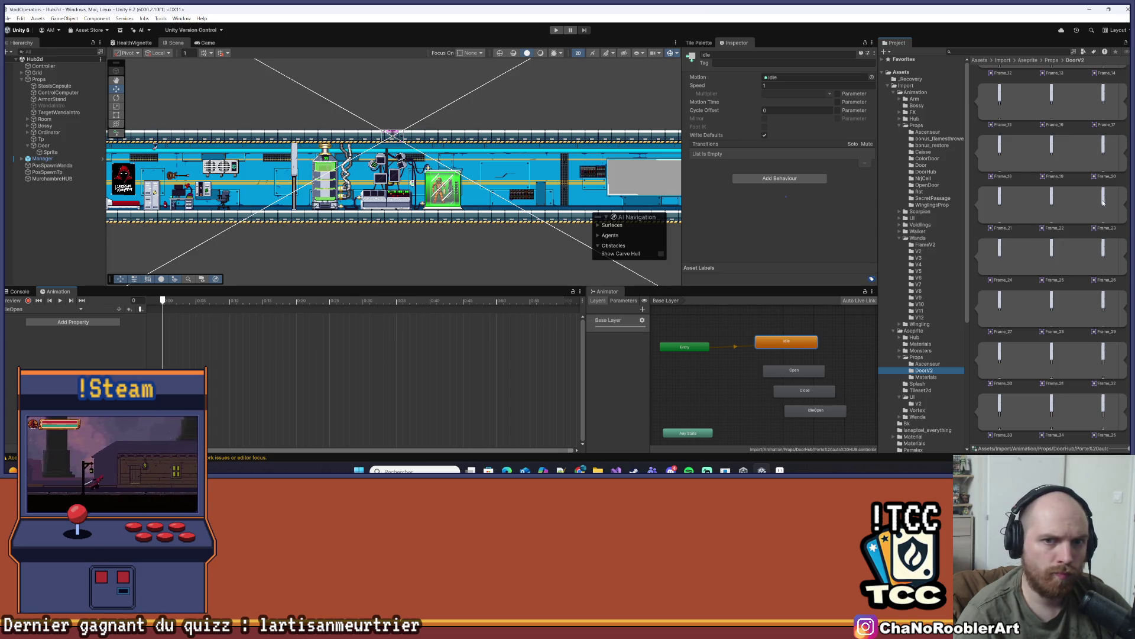
Drag a DoorV2 door sprite into the IdleOpen clip as its time-0 Sprite keyframe
drag(1102, 202, 172, 322)
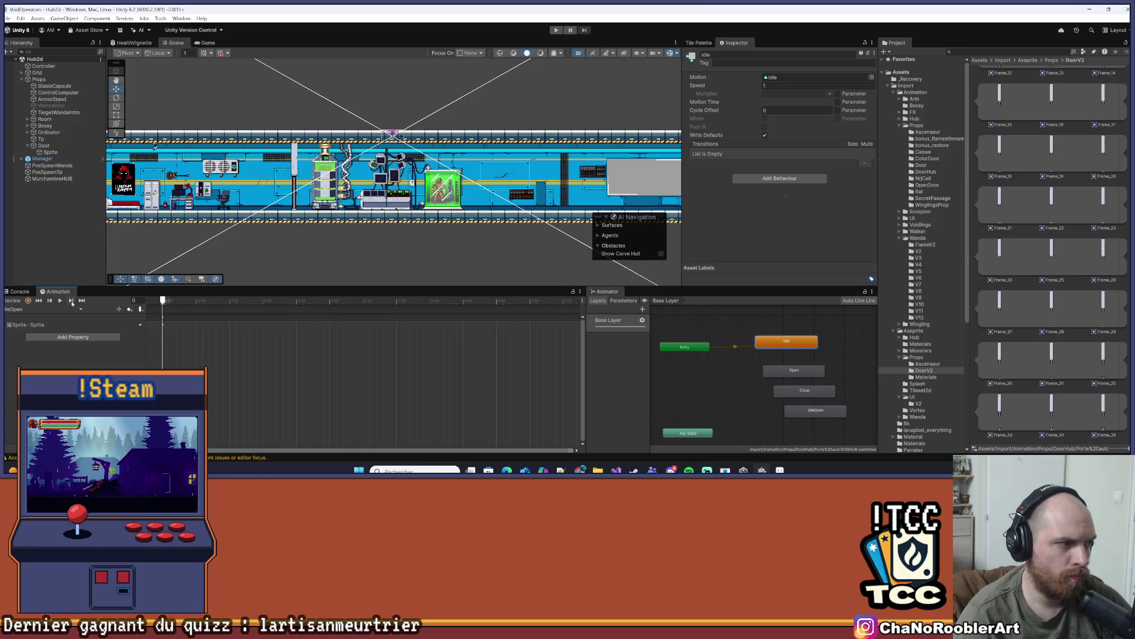
scroll(up, 3)
scroll(up, 3)
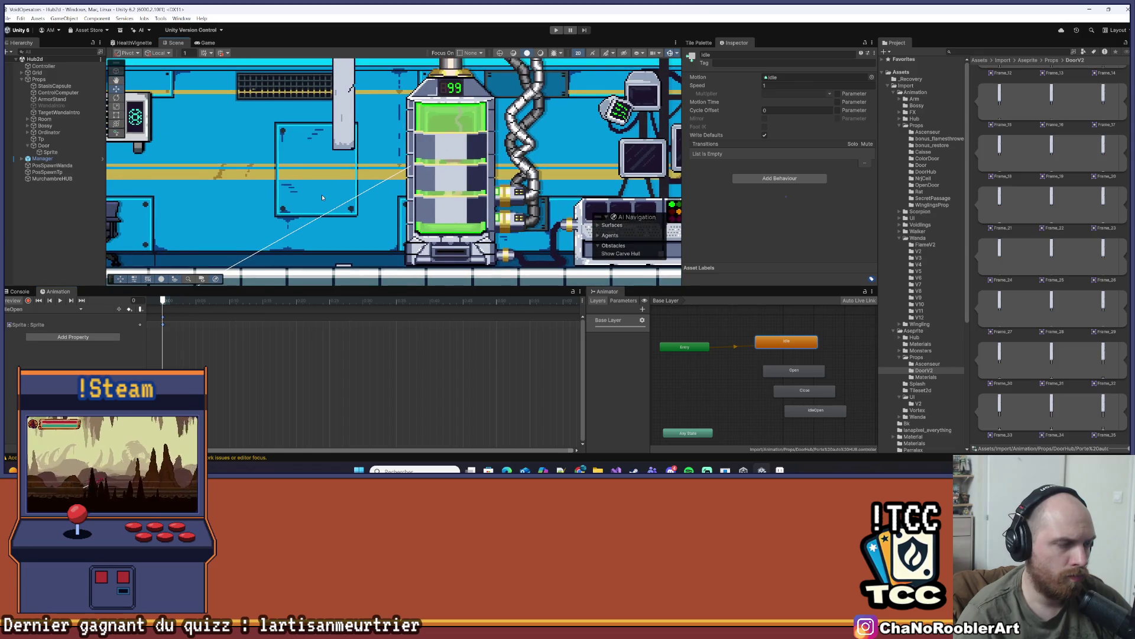
scroll(down, 3)
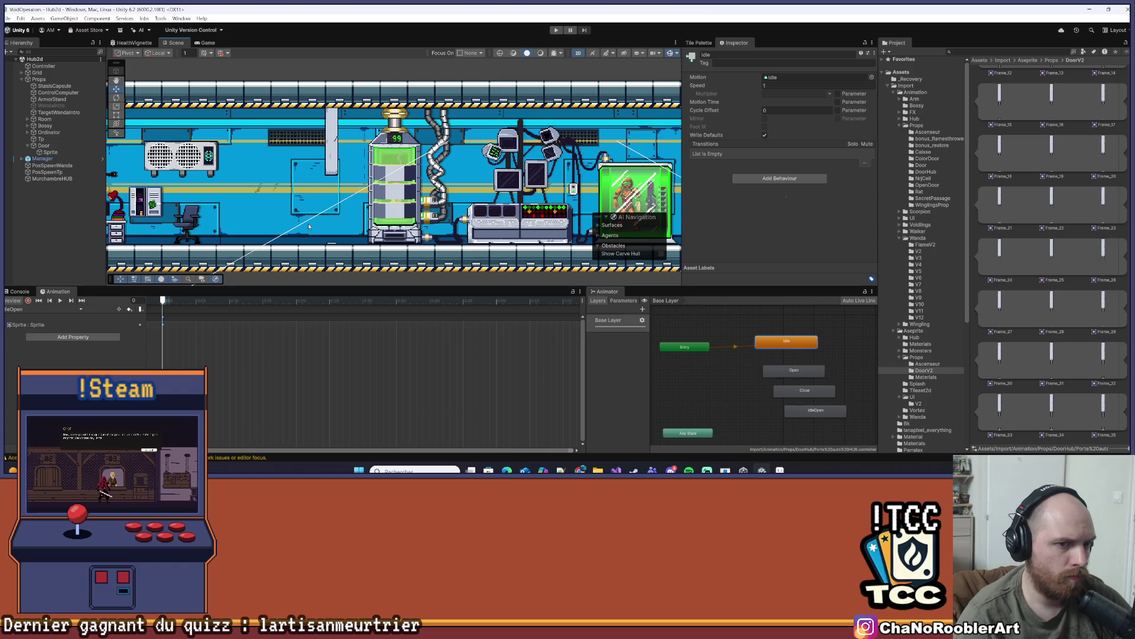
scroll(down, 3)
scroll(up, 3)
click(740, 371)
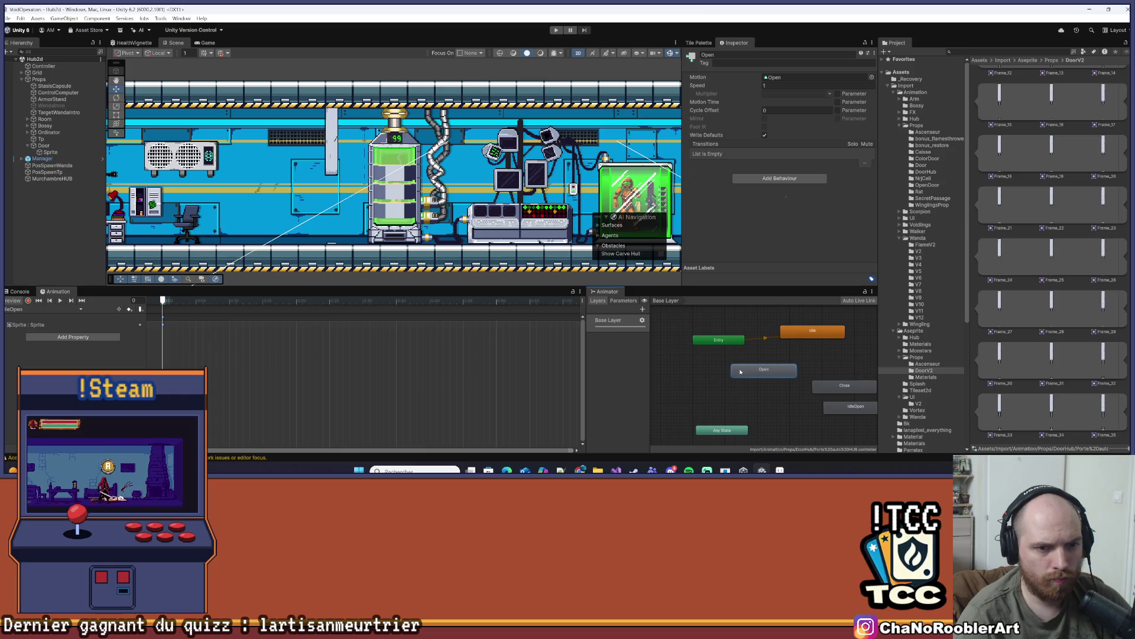
Add a Trigger parameter named Open to the door's Animator
click(625, 301)
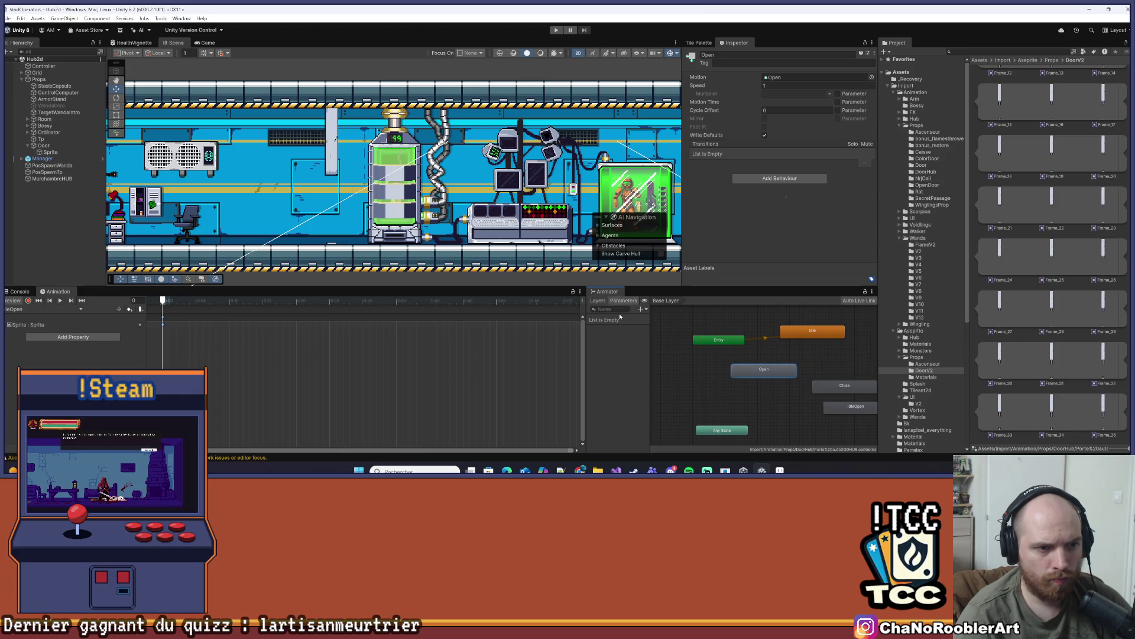
click(641, 309)
click(653, 344)
text(Open)
drag(763, 369, 724, 377)
Create an Any State → Open transition with 0 transition duration and an Open condition
click(715, 425)
right_click(716, 426)
click(739, 433)
click(725, 378)
click(725, 402)
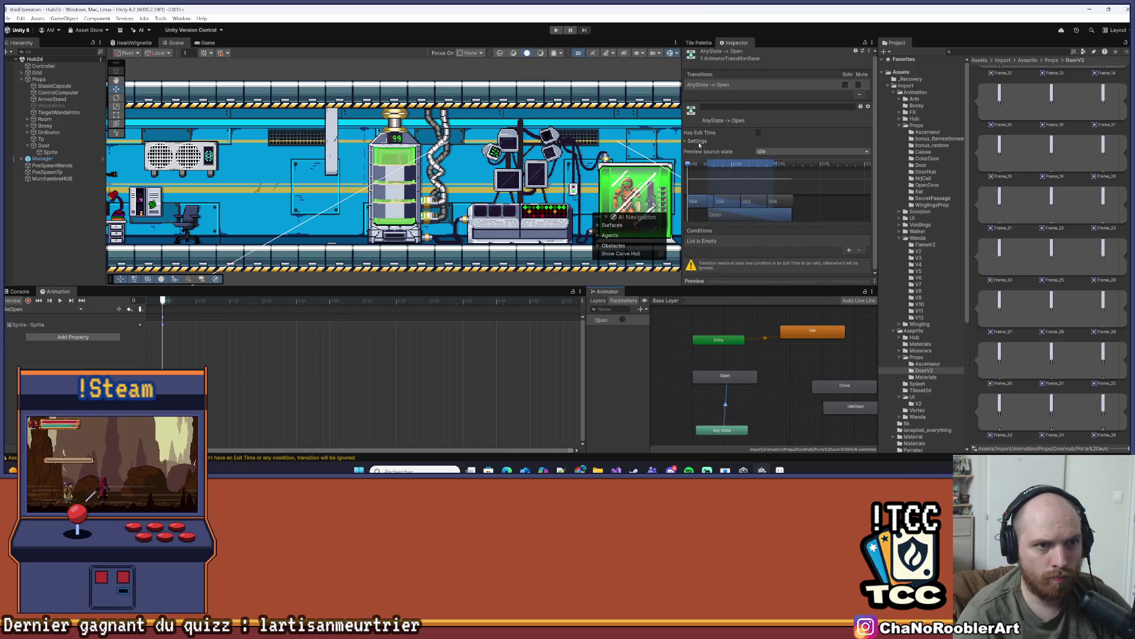
click(698, 141)
click(779, 165)
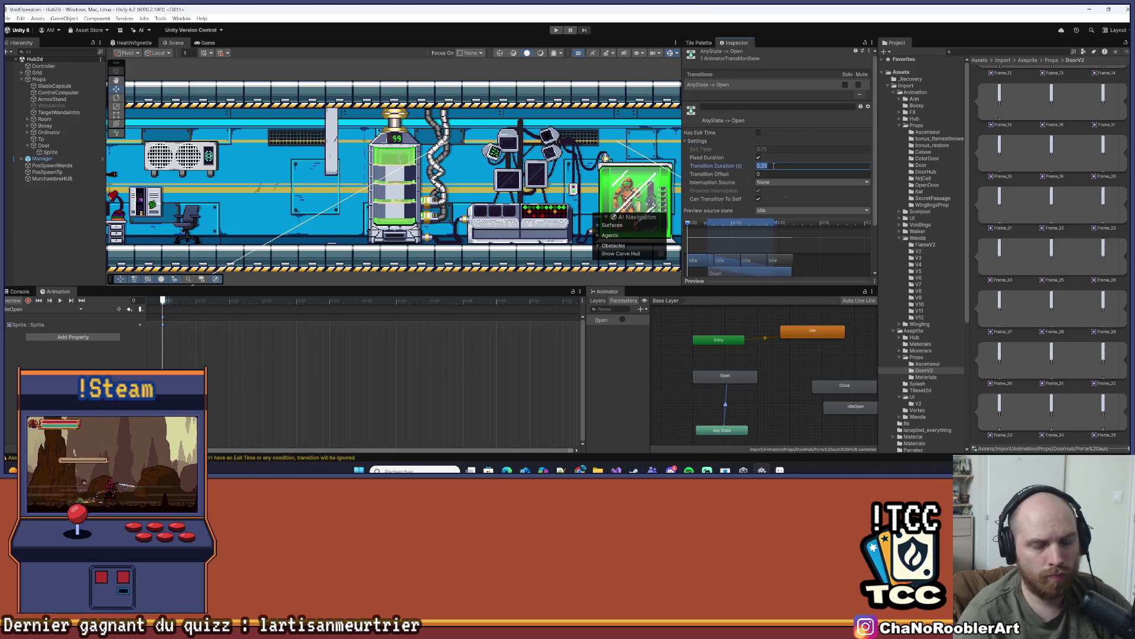
text(0)
scroll(down, 3)
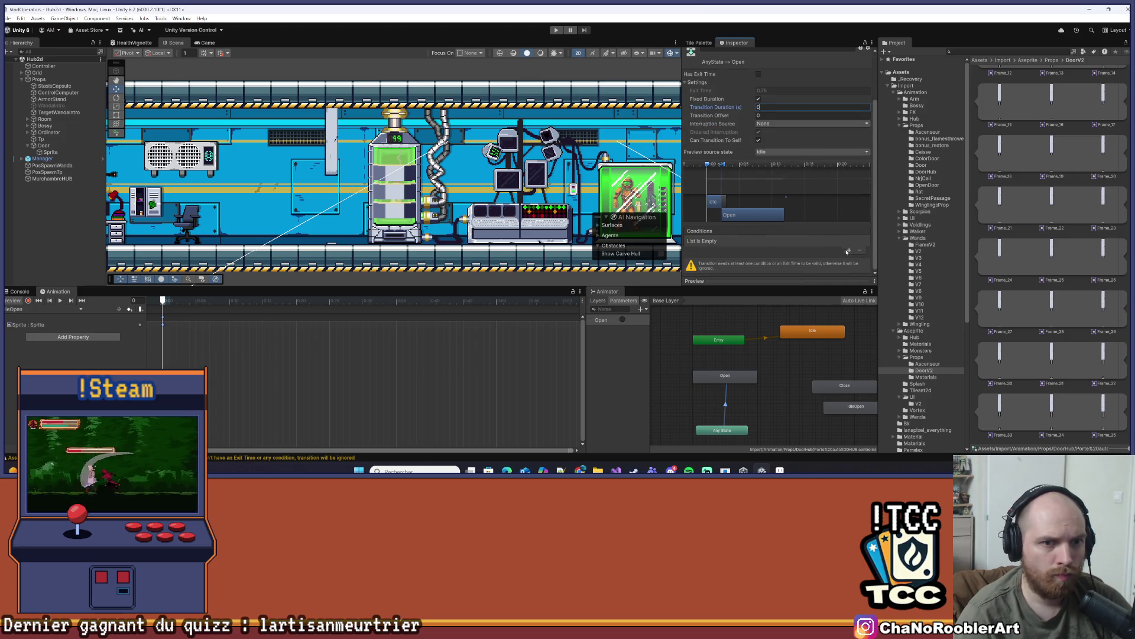
click(849, 250)
scroll(down, 3)
click(737, 365)
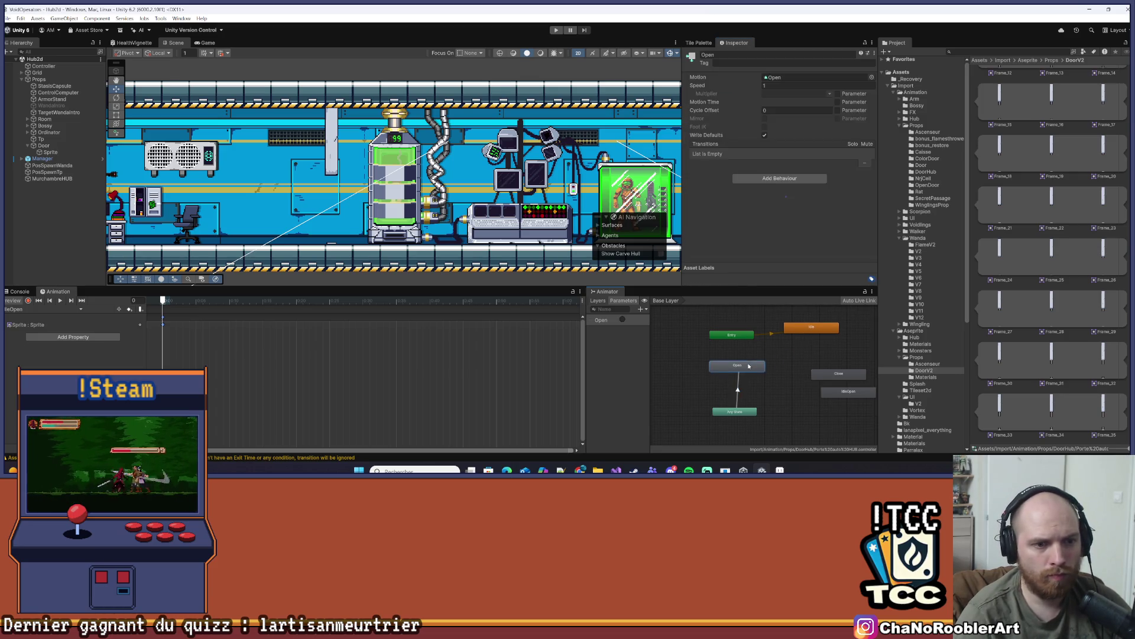
Rearrange the Open, IdleOpen and Close states so IdleOpen sits beside Open
right_click(751, 366)
click(788, 351)
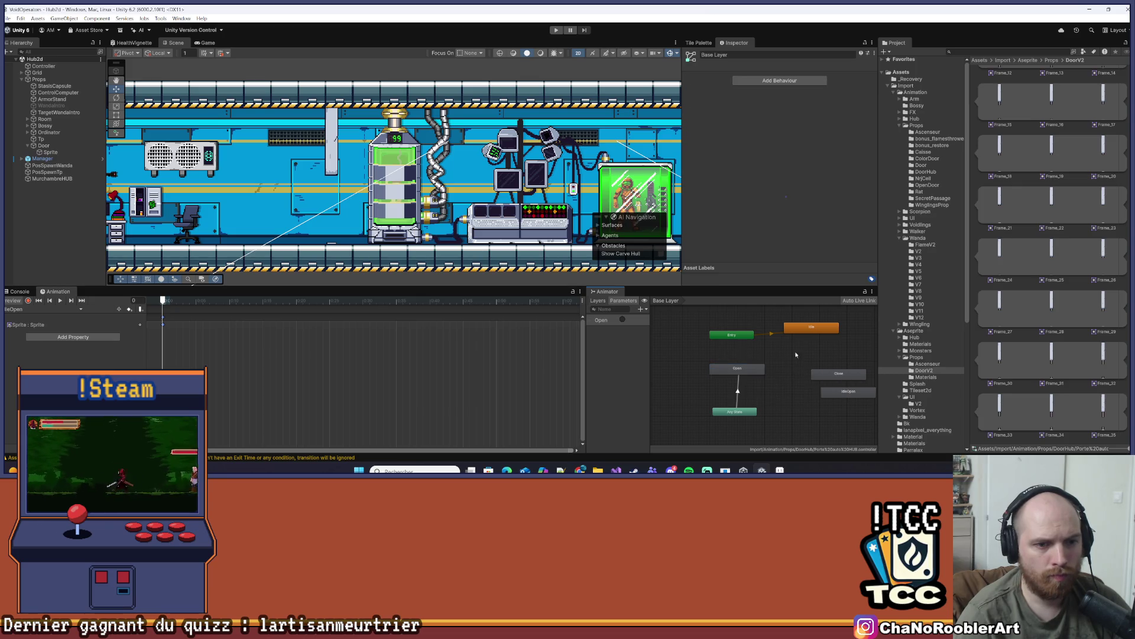
scroll(up, 3)
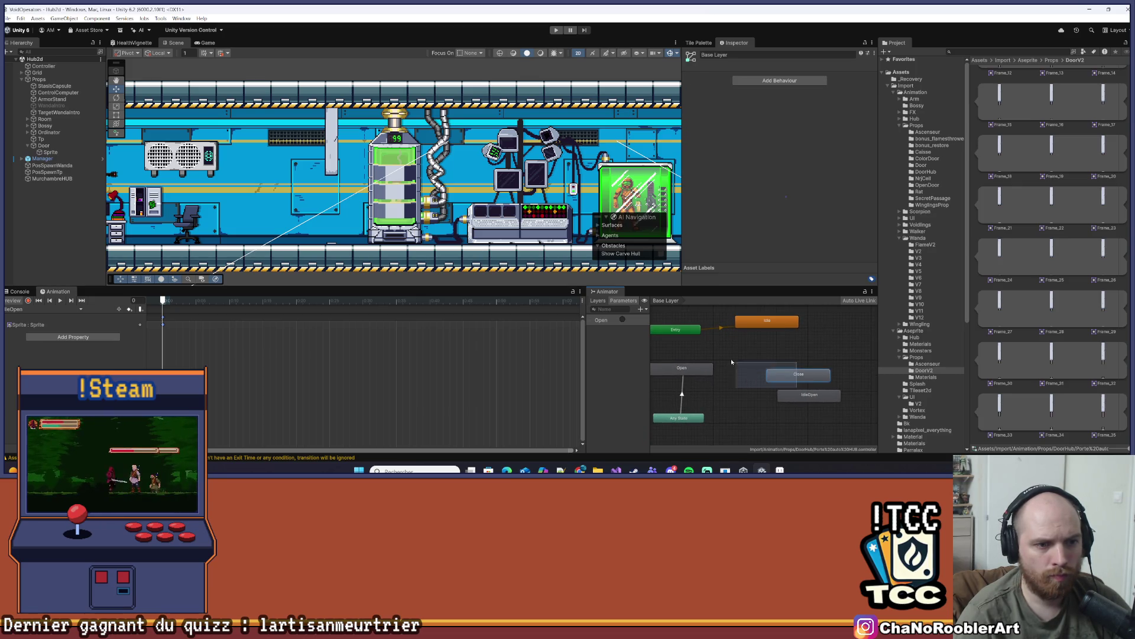
drag(803, 399, 717, 351)
click(689, 375)
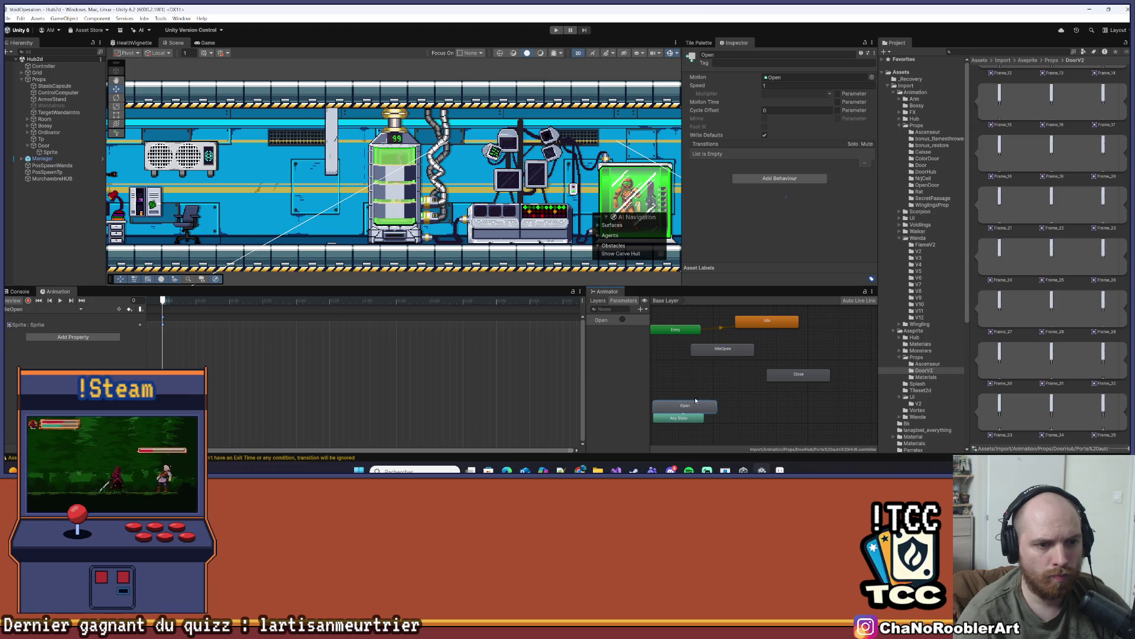
drag(704, 404, 701, 388)
drag(722, 349, 834, 360)
click(808, 376)
drag(763, 375, 699, 366)
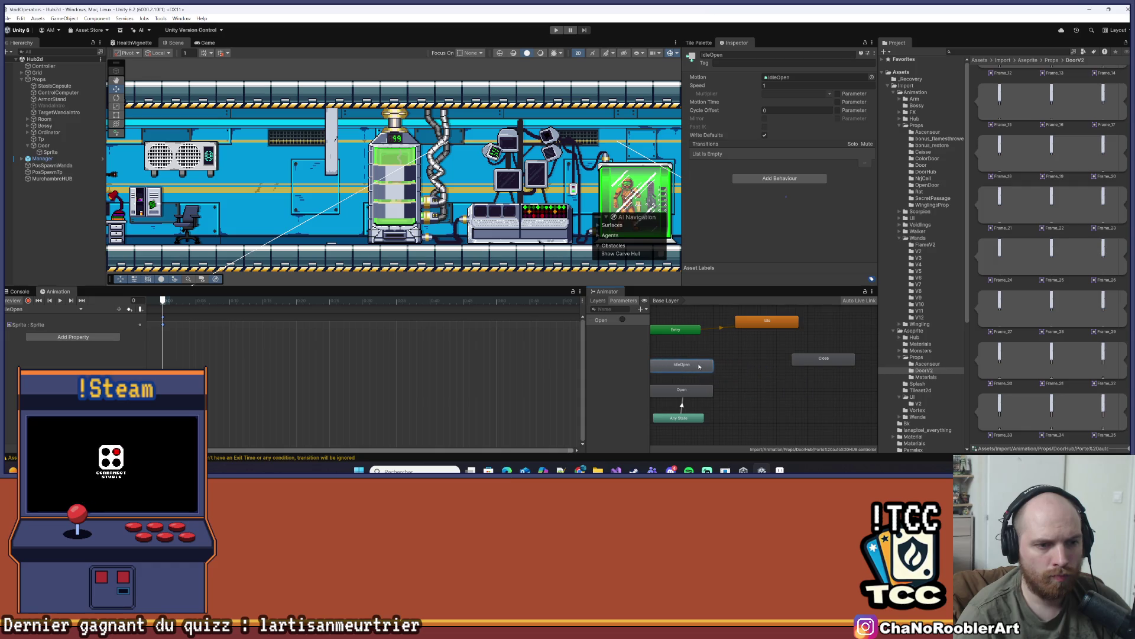
Add an Open → IdleOpen transition with exit time 1
right_click(706, 386)
click(733, 390)
click(704, 363)
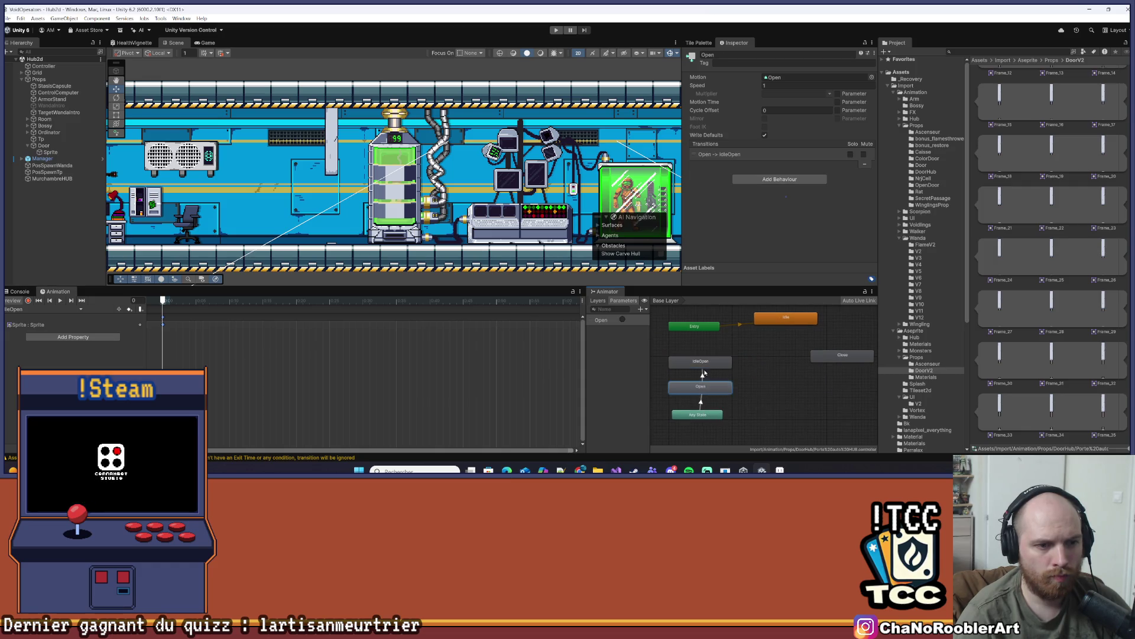
click(703, 373)
click(768, 152)
text(1)
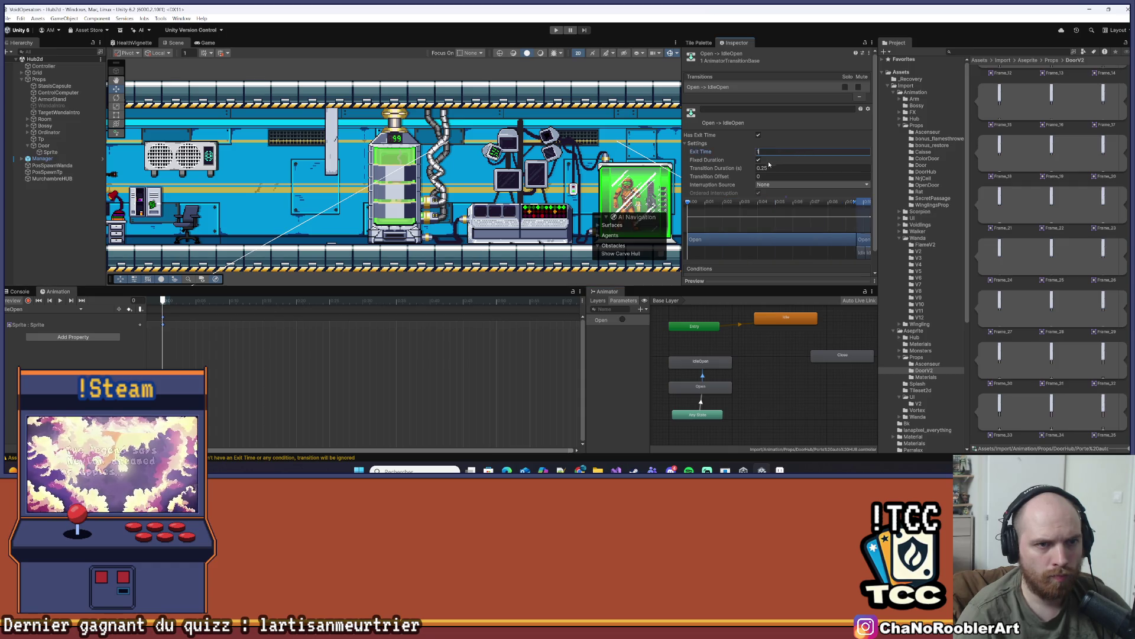
click(740, 367)
click(710, 361)
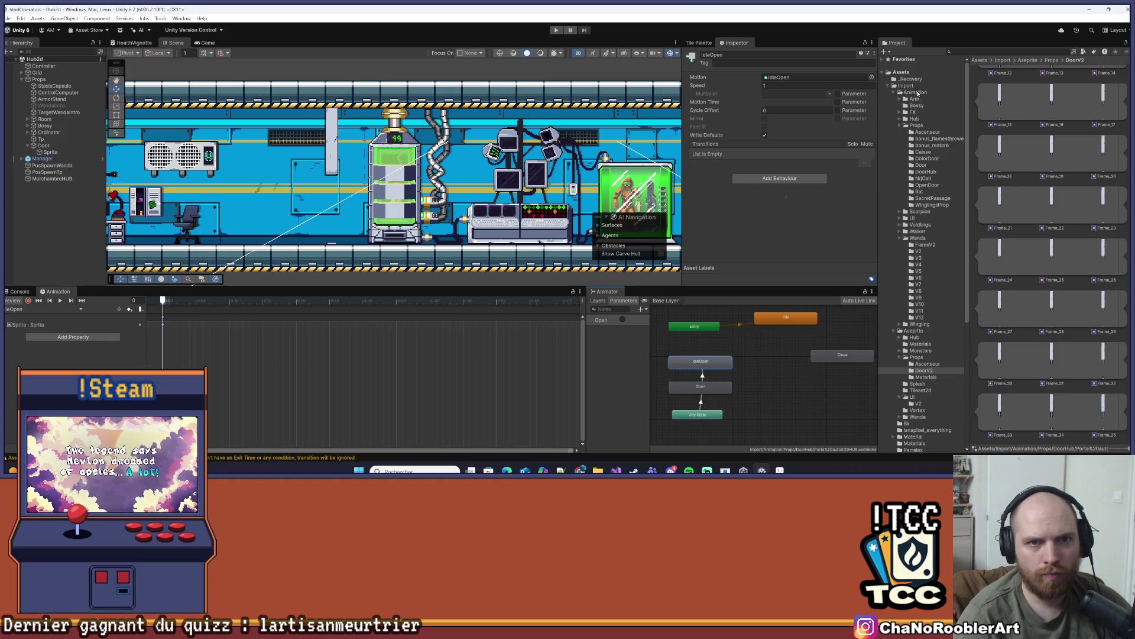
Open the Props folder under the Animation assets
click(917, 93)
click(1058, 146)
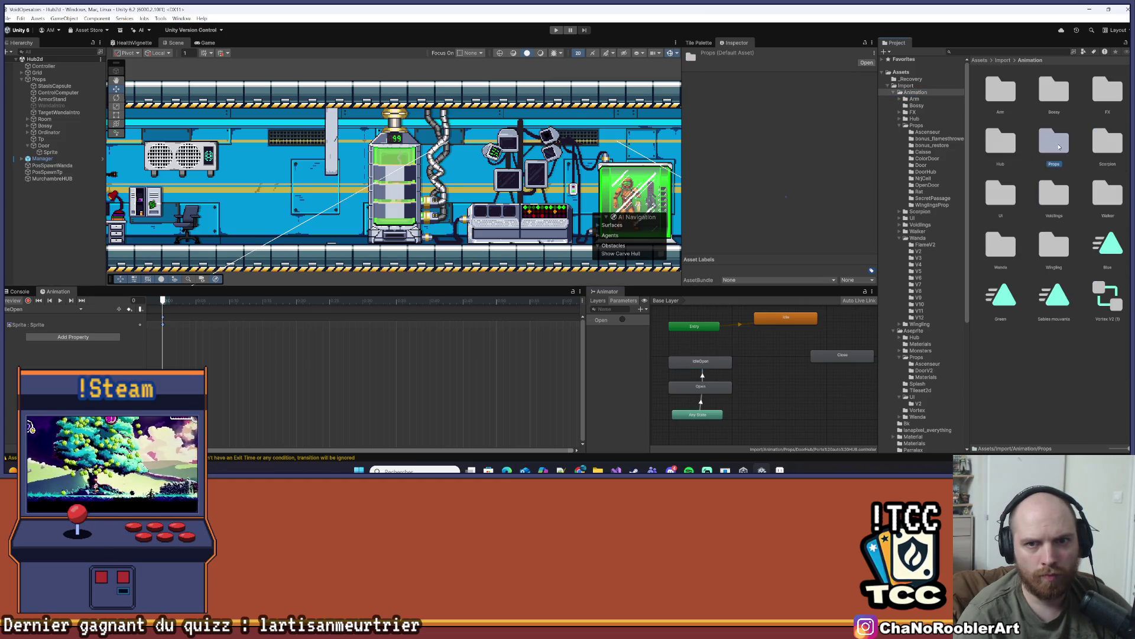
double_click(1059, 146)
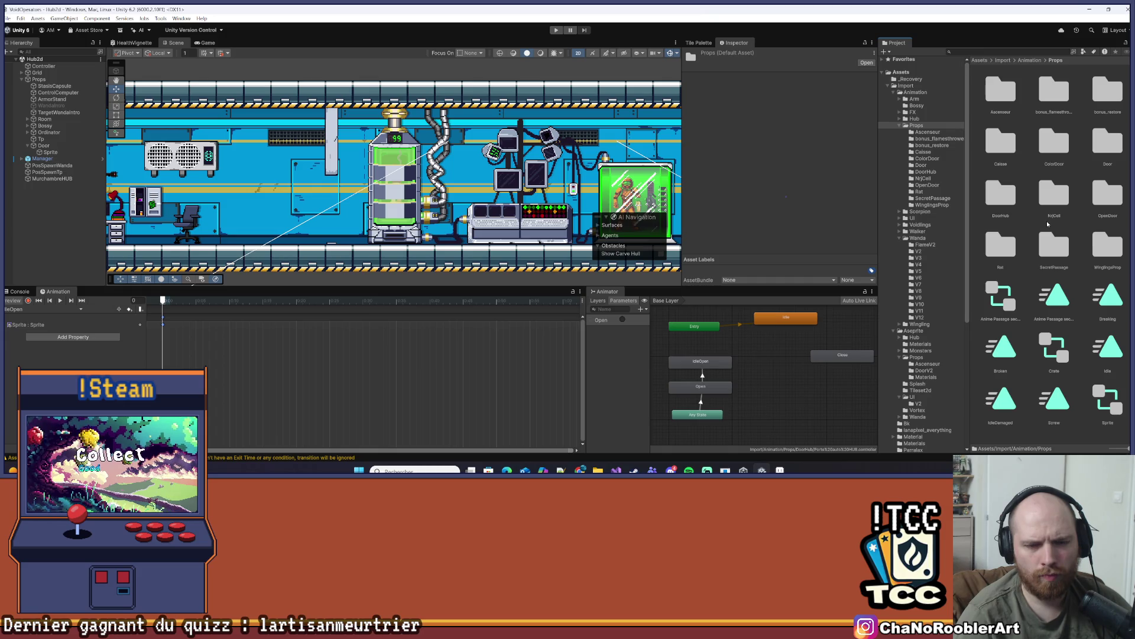
In DoorHub, untick Loop Time on the Idle and Open clips
double_click(1002, 195)
click(1054, 89)
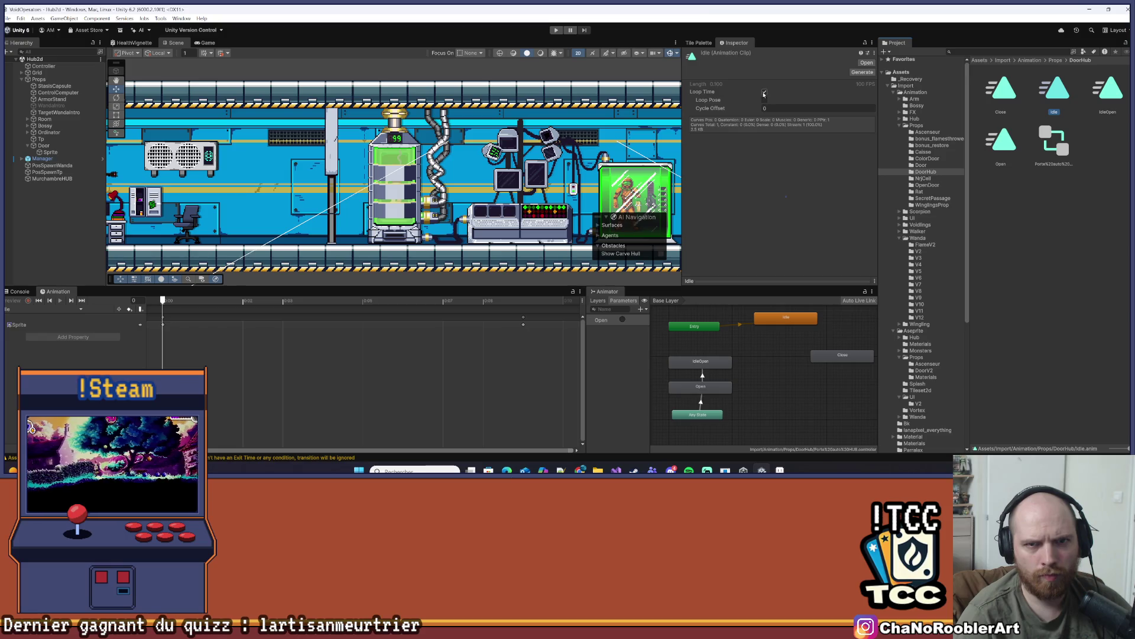
click(764, 93)
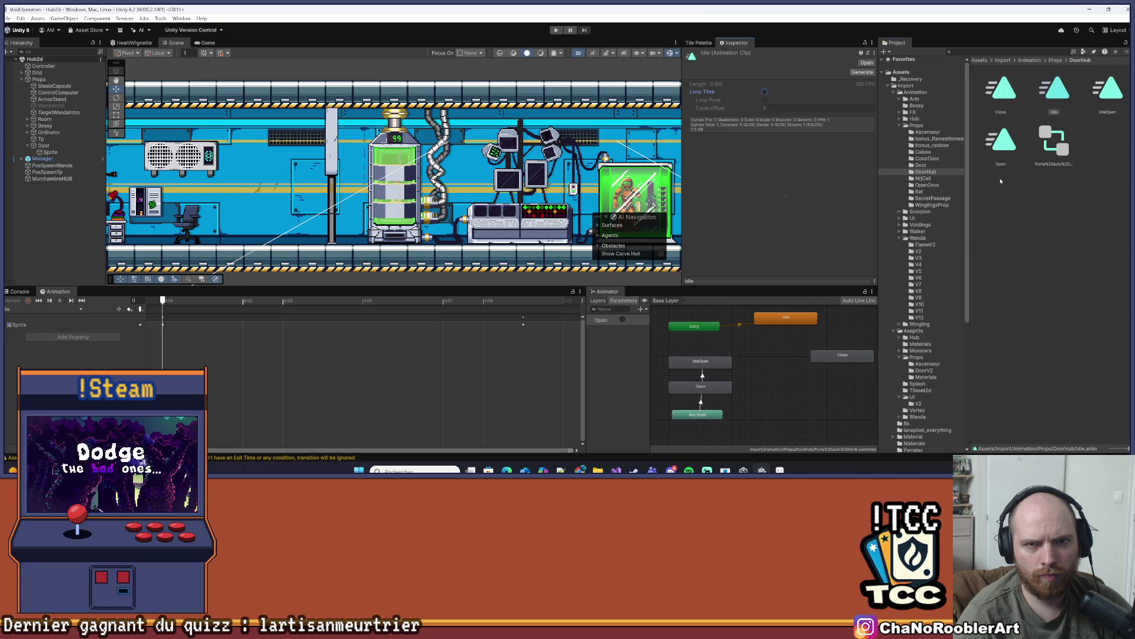
key(Right)
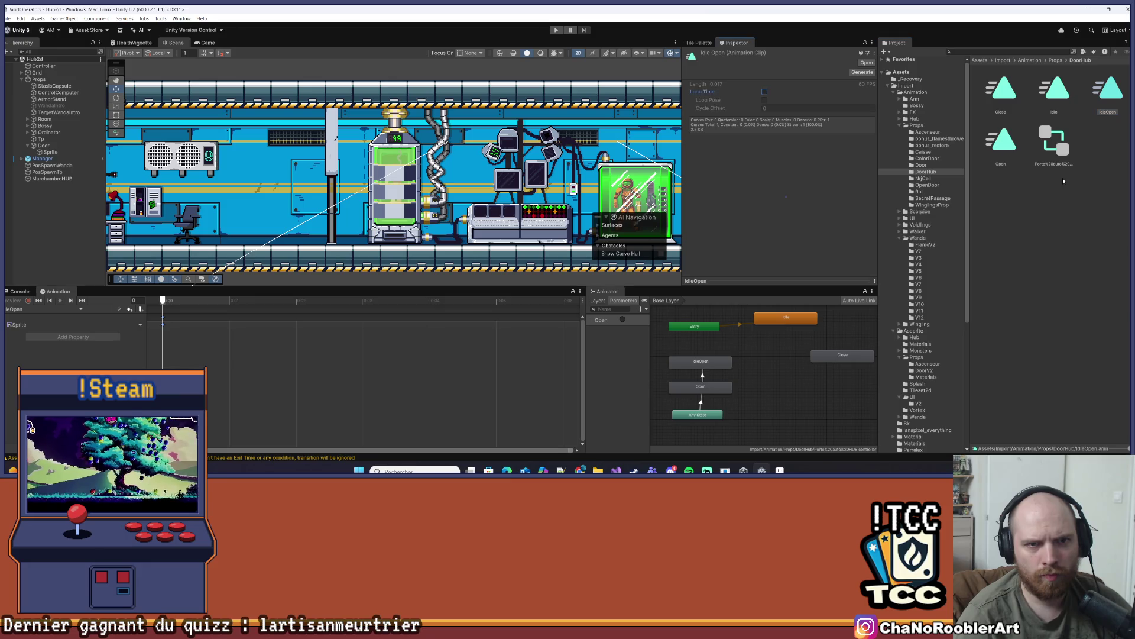
click(998, 158)
click(764, 93)
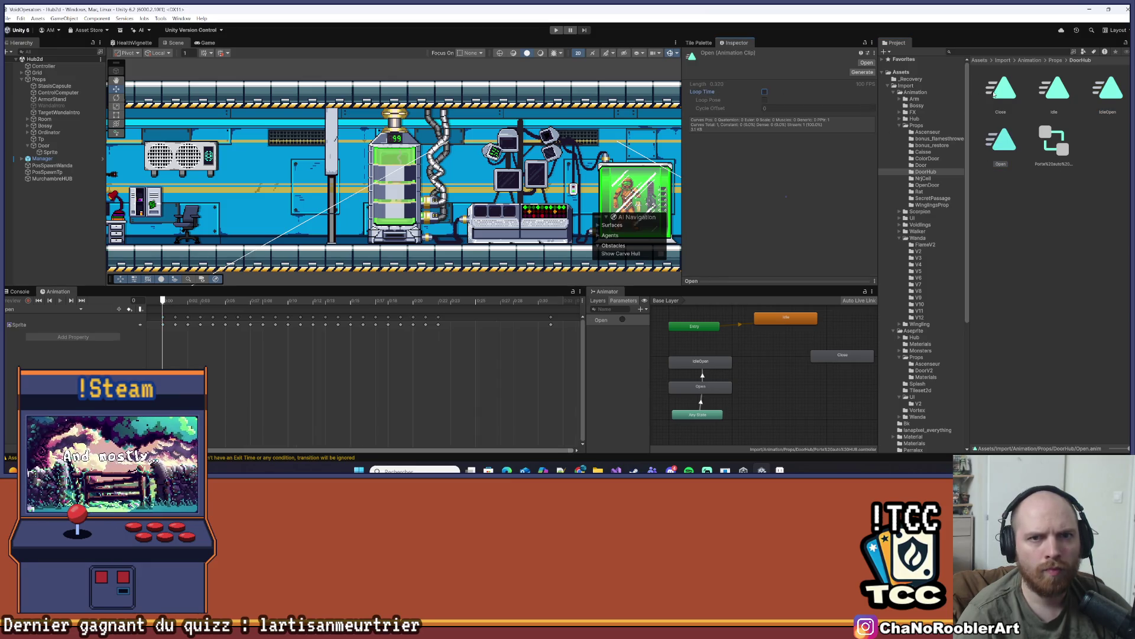
click(746, 392)
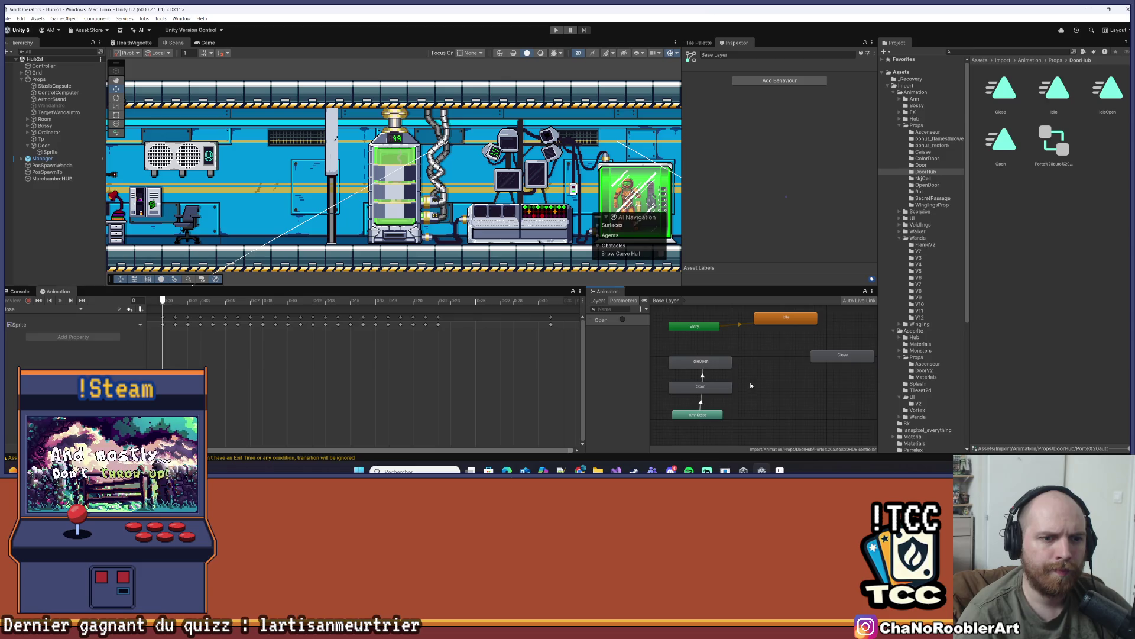
Add a Trigger parameter named Close to the door's Animator
drag(821, 359, 793, 376)
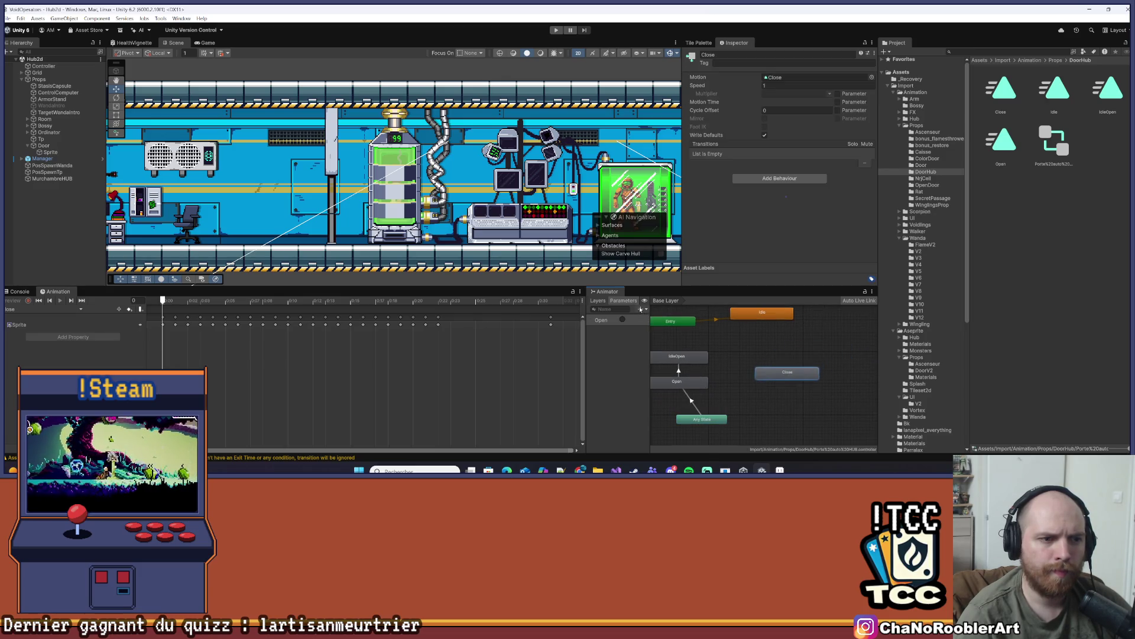
click(641, 310)
click(657, 343)
text(Cl)
text(ose)
key(Return)
Create an Any State → Close transition with 0 duration and a Close condition
click(713, 423)
right_click(714, 425)
click(731, 428)
click(775, 375)
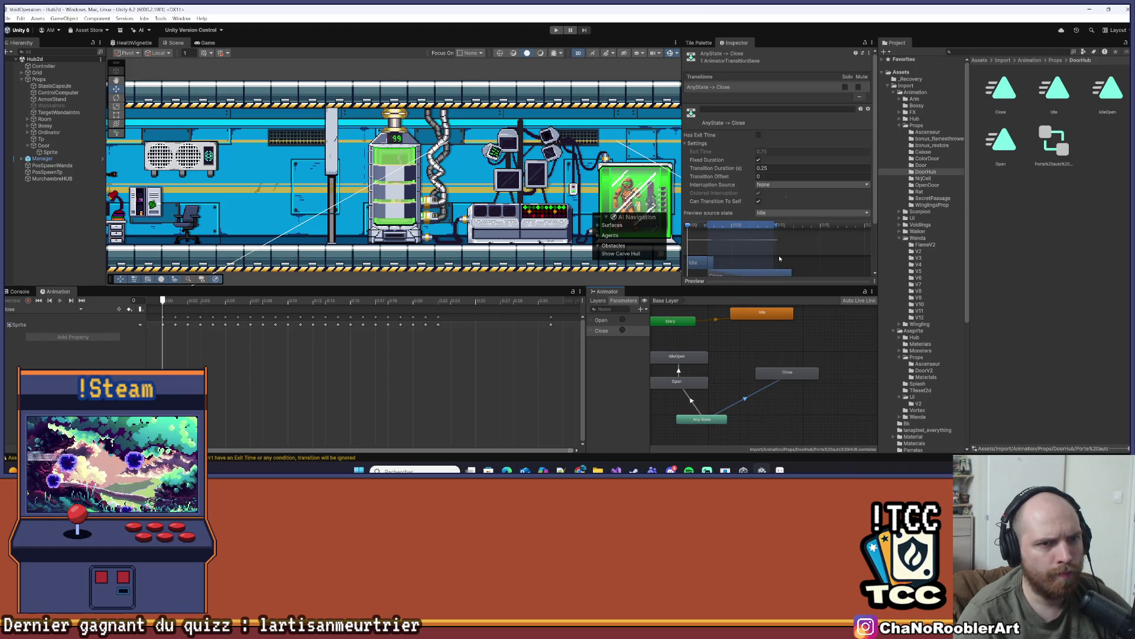
scroll(down, 3)
click(789, 109)
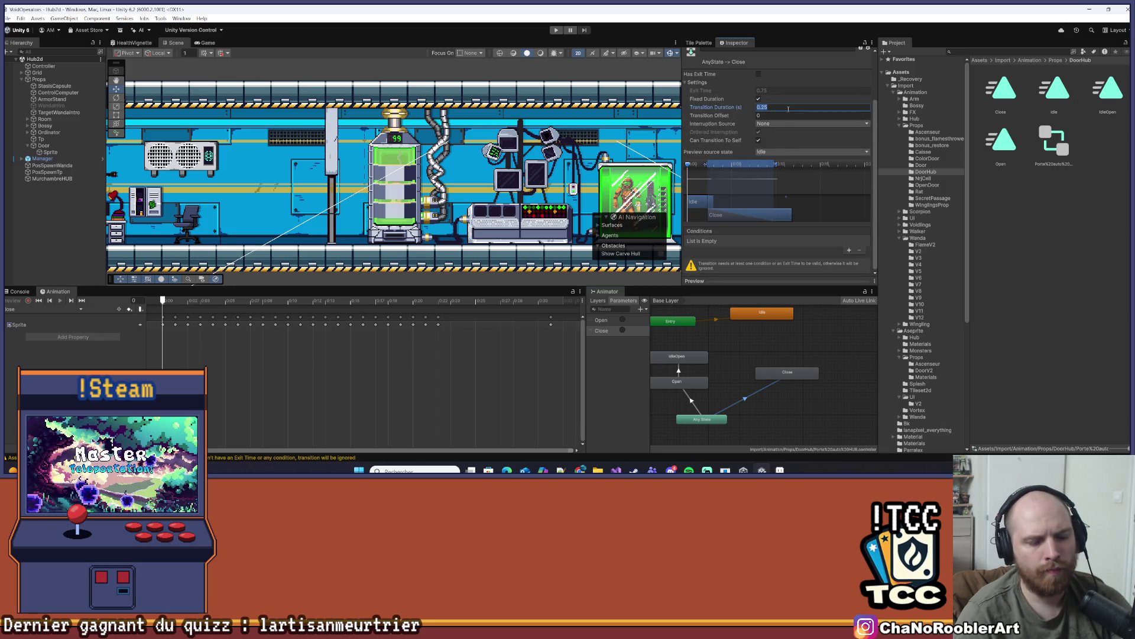
text(0)
key(Tab)
click(849, 250)
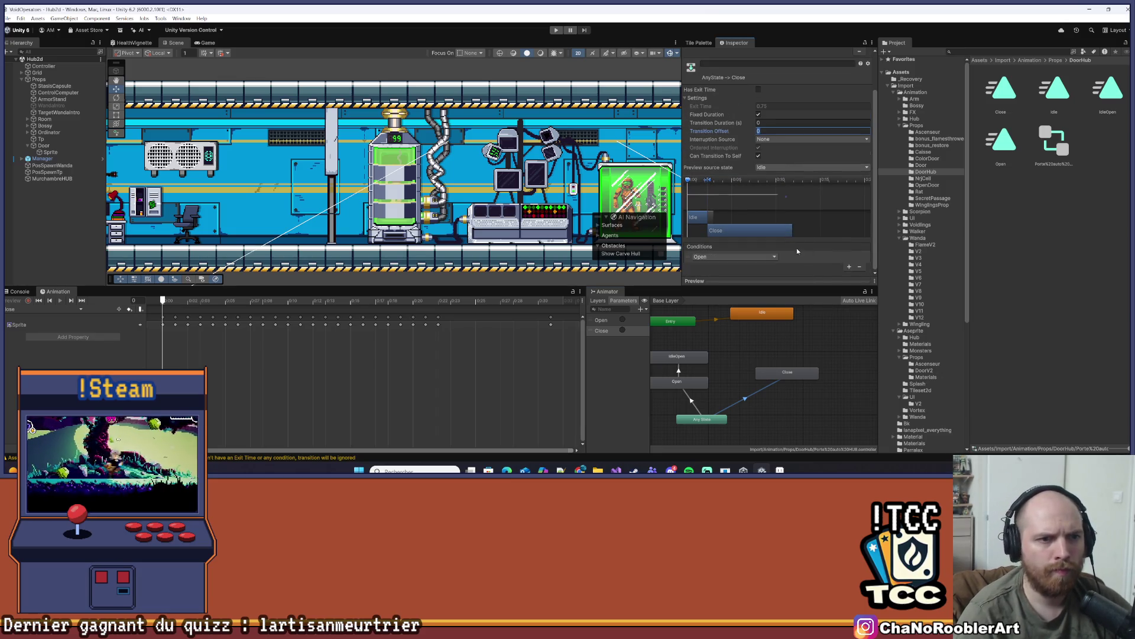
click(733, 256)
click(728, 291)
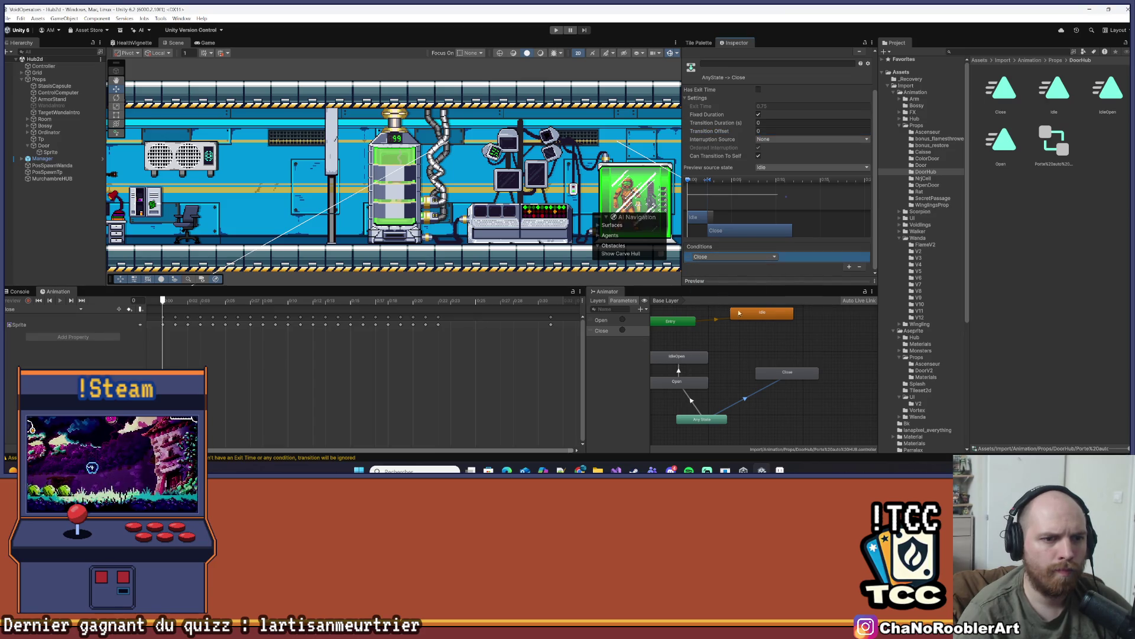
Add a Close → Idle transition with exit time 1, then tidy the states in the graph
click(788, 373)
right_click(788, 375)
click(807, 379)
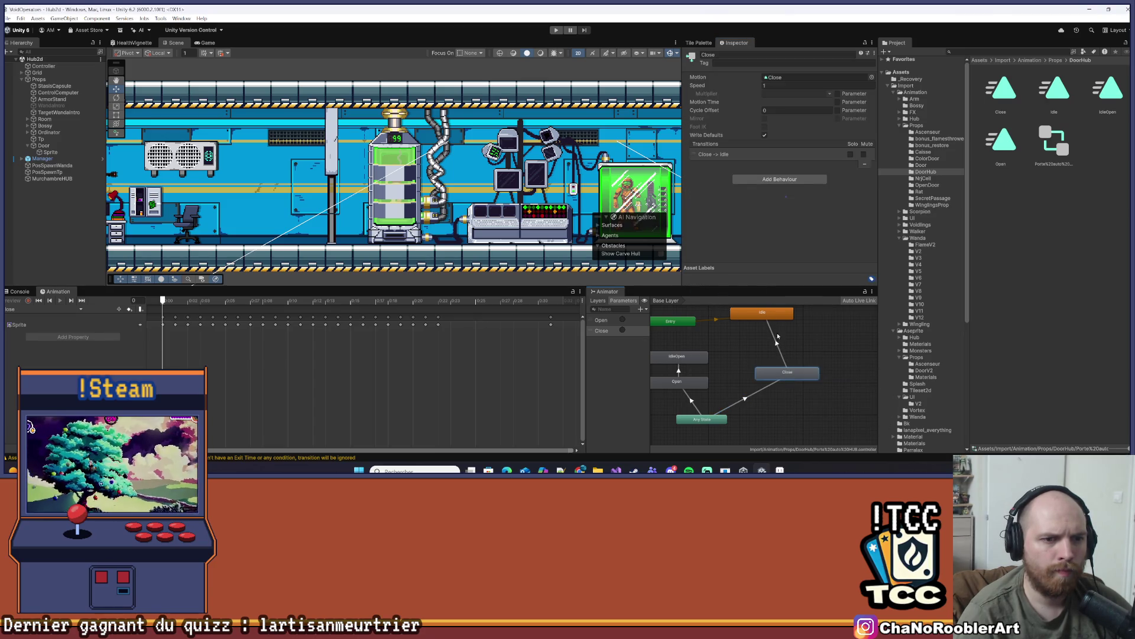
click(788, 311)
click(776, 151)
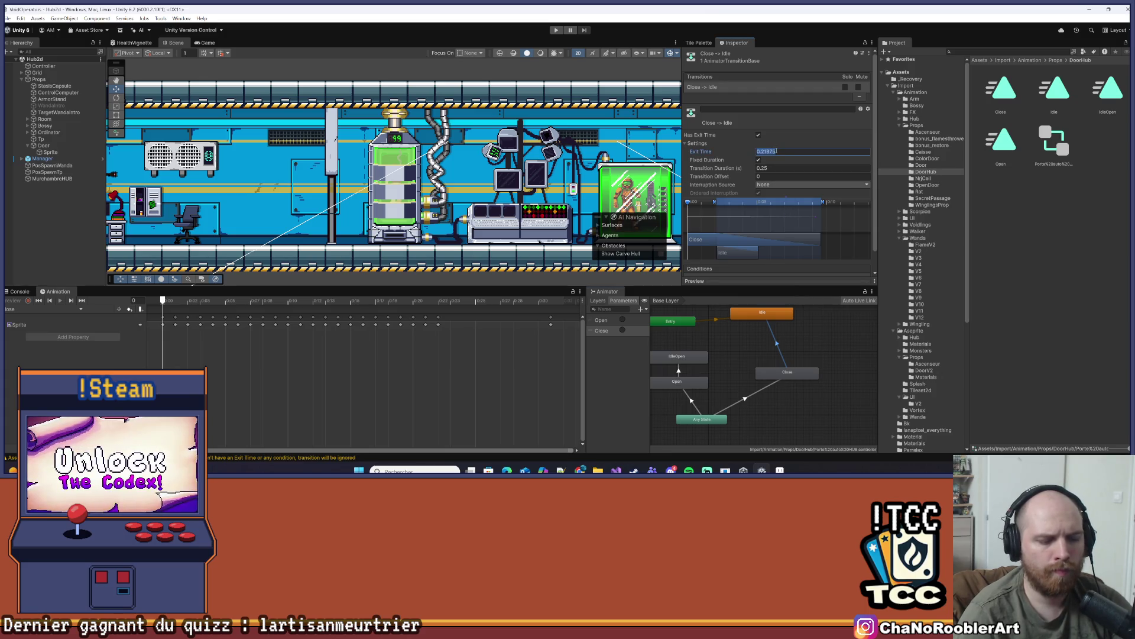
text(1)
click(780, 168)
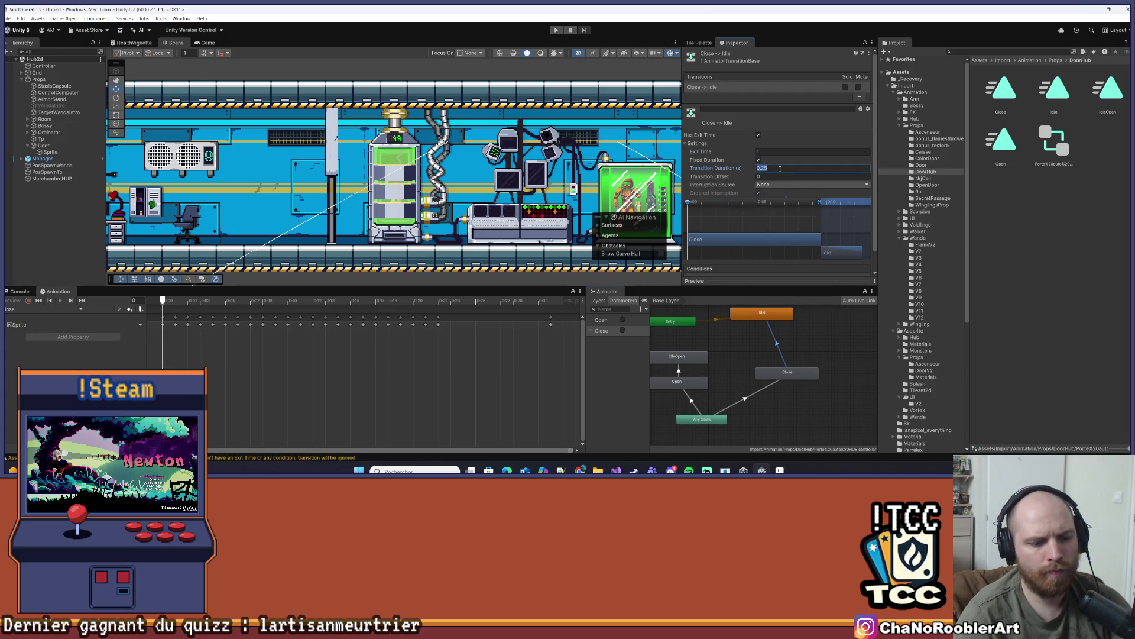
text(0)
click(762, 143)
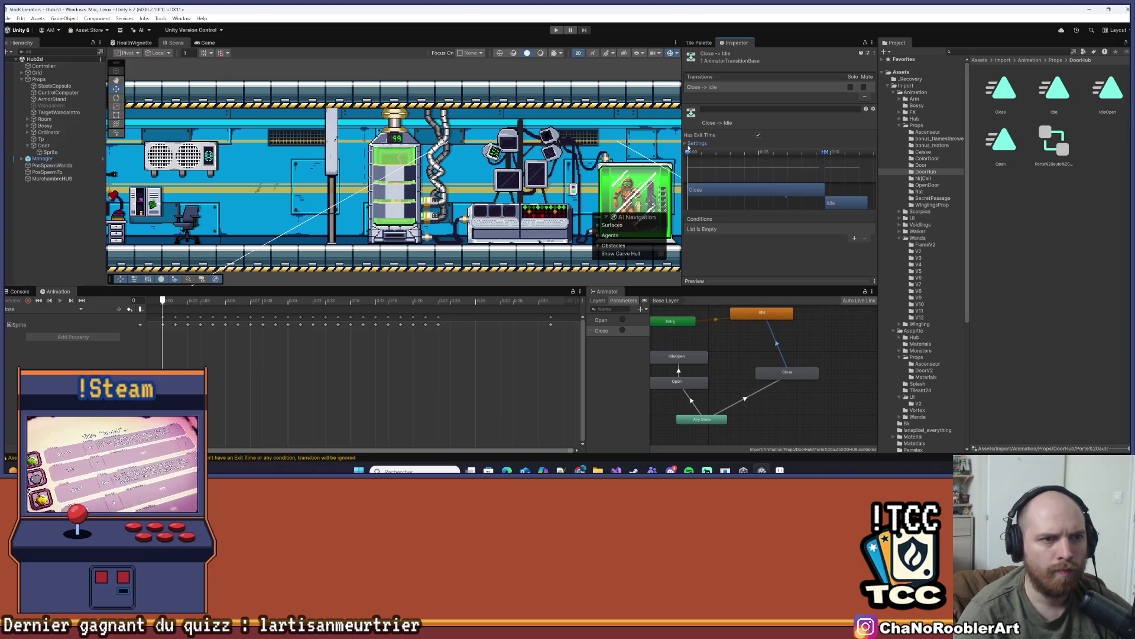
click(697, 143)
scroll(down, 3)
drag(701, 349, 863, 441)
drag(821, 384, 828, 378)
click(840, 411)
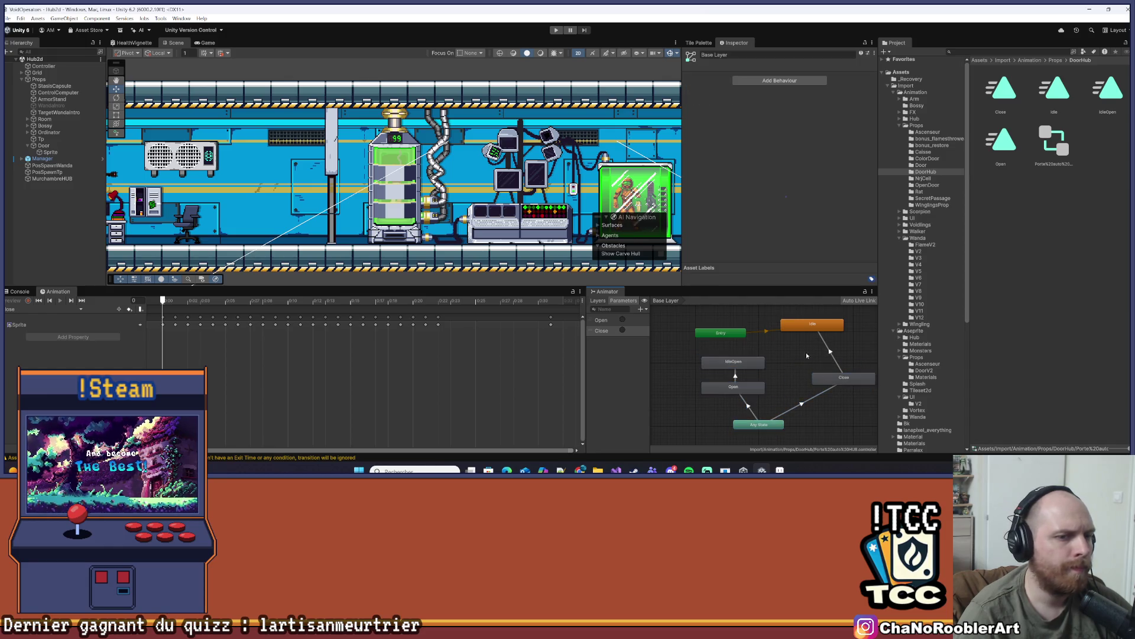
Add a Box Collider 2D component to the Door object
click(44, 145)
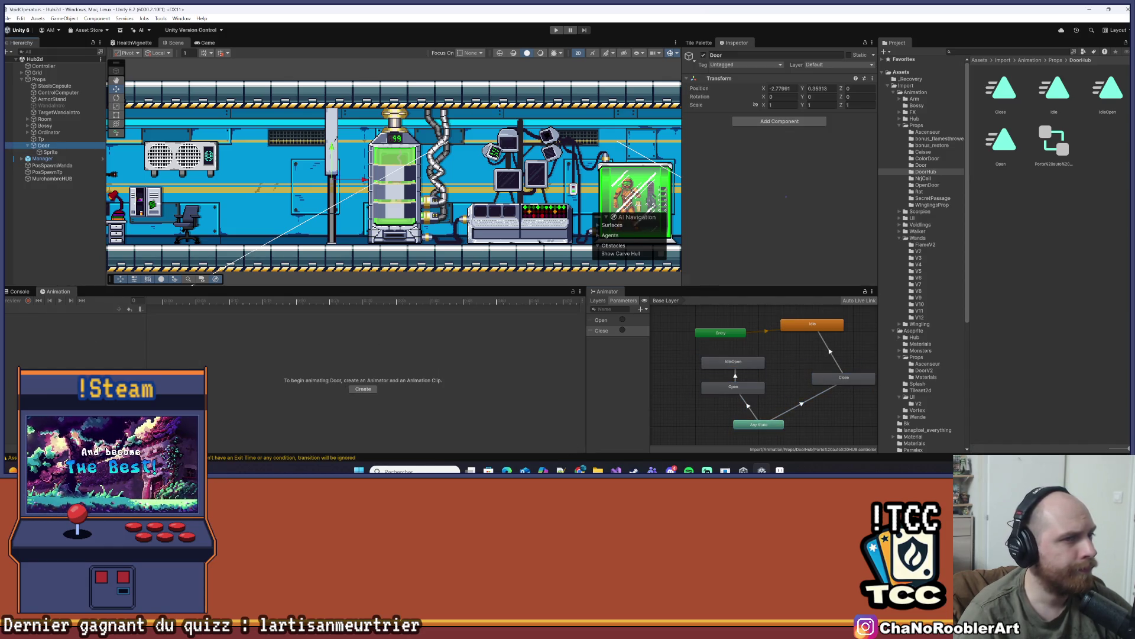
click(779, 122)
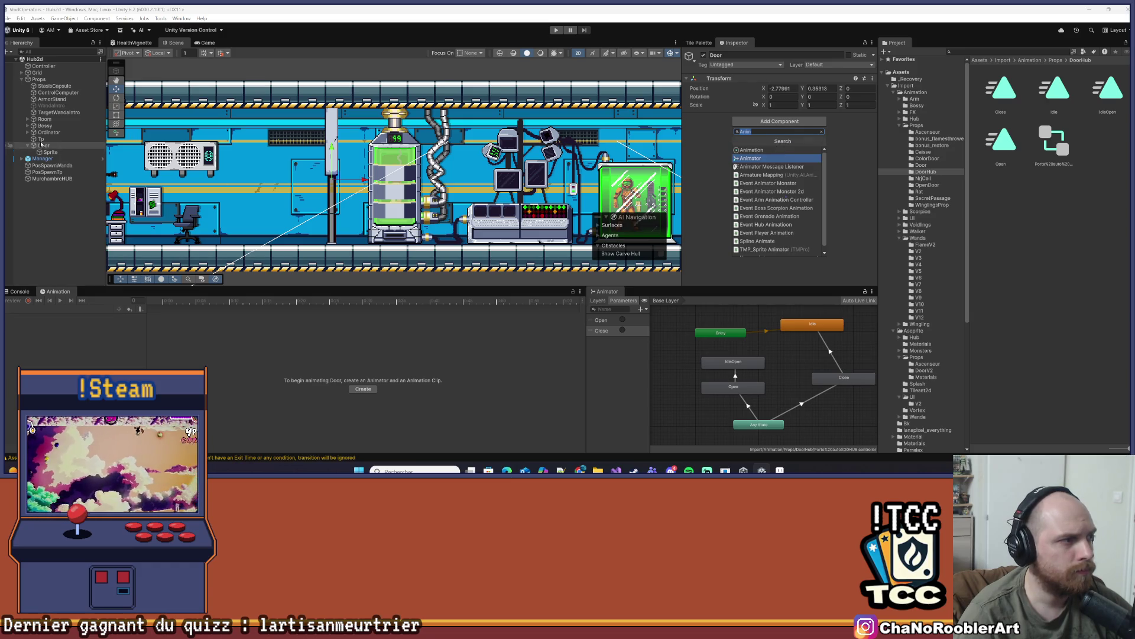
text(Box)
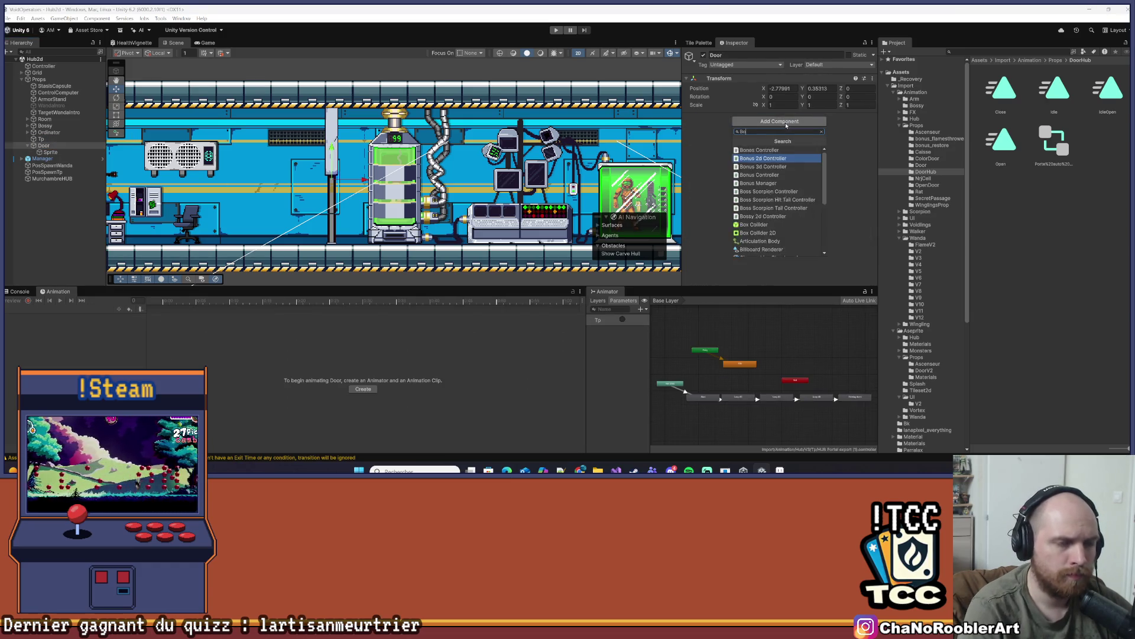
key(Return)
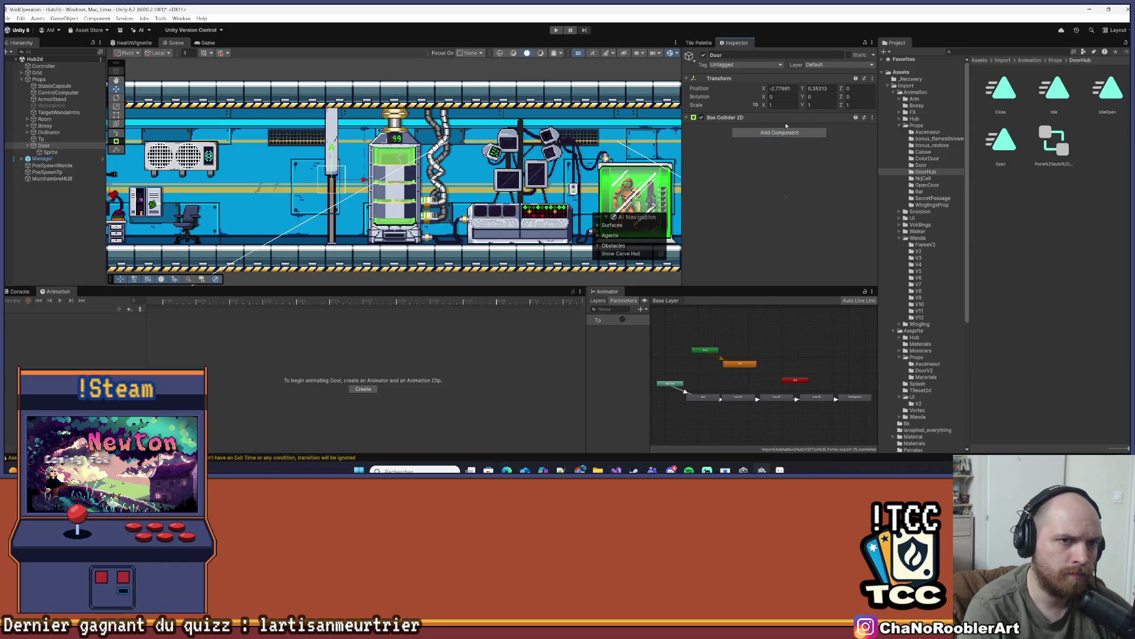
Stretch the collider to about 3.07 by 5.00 from the floor upward and tick Is Trigger
scroll(up, 3)
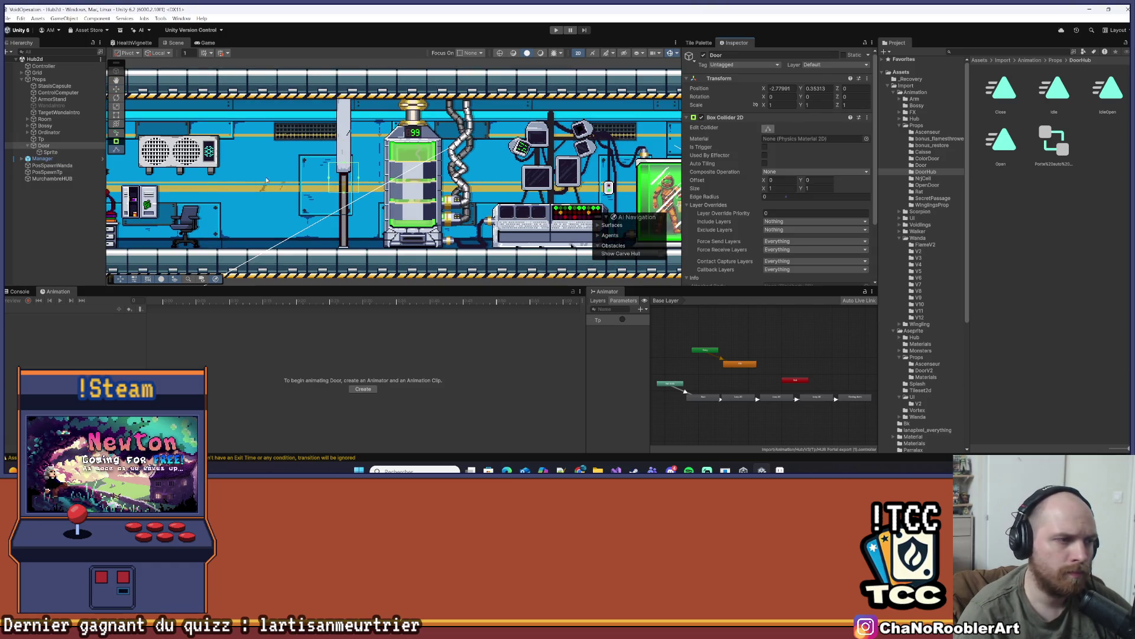
drag(343, 163, 349, 101)
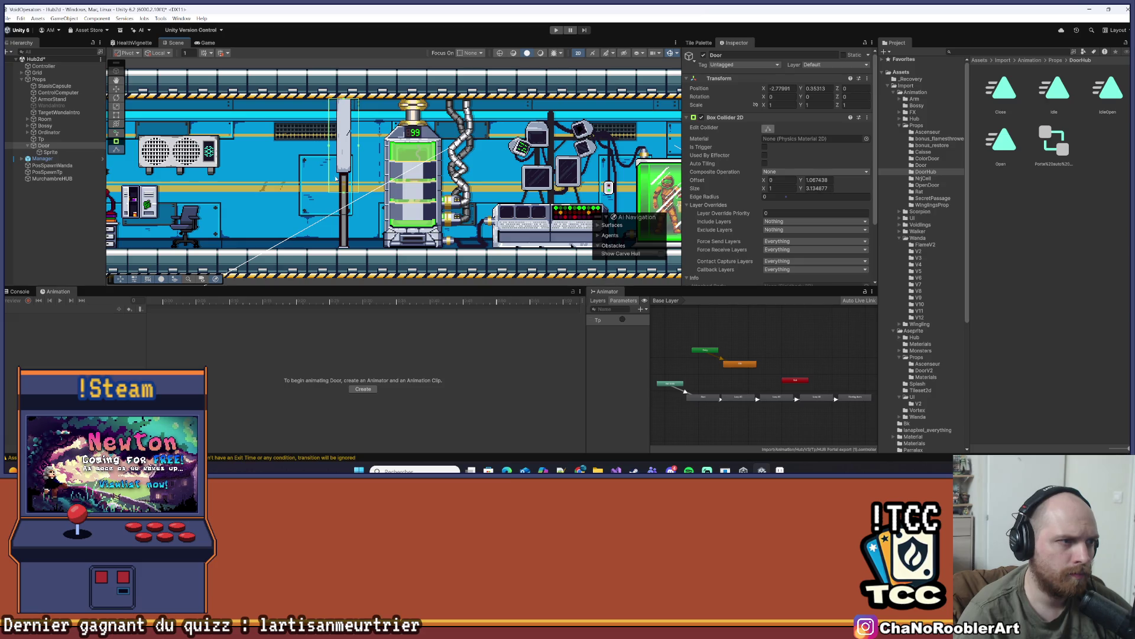
drag(343, 193, 342, 248)
drag(358, 178, 298, 177)
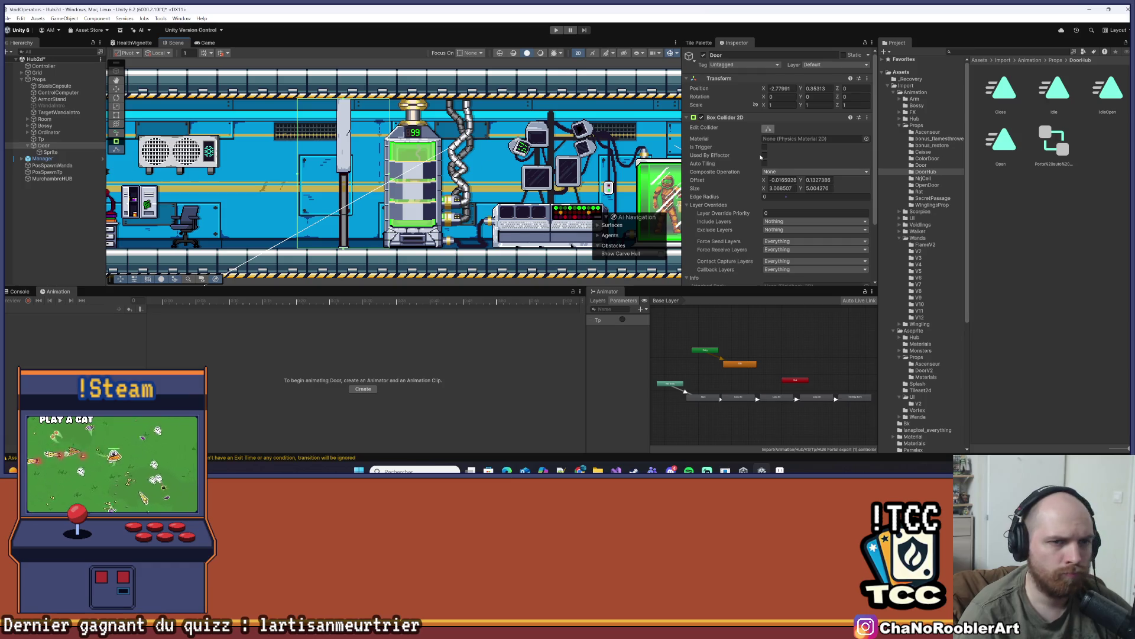
click(765, 147)
scroll(down, 3)
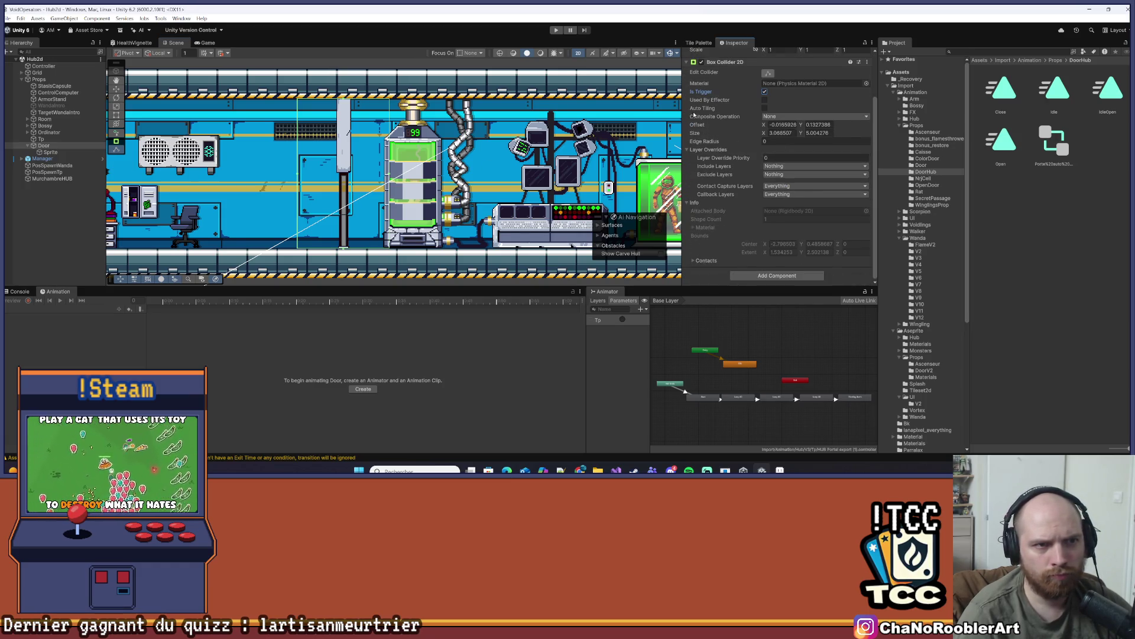
click(687, 107)
Attach a new Door2DAutoController script to Door, saved under Script/Controller/Props
click(770, 131)
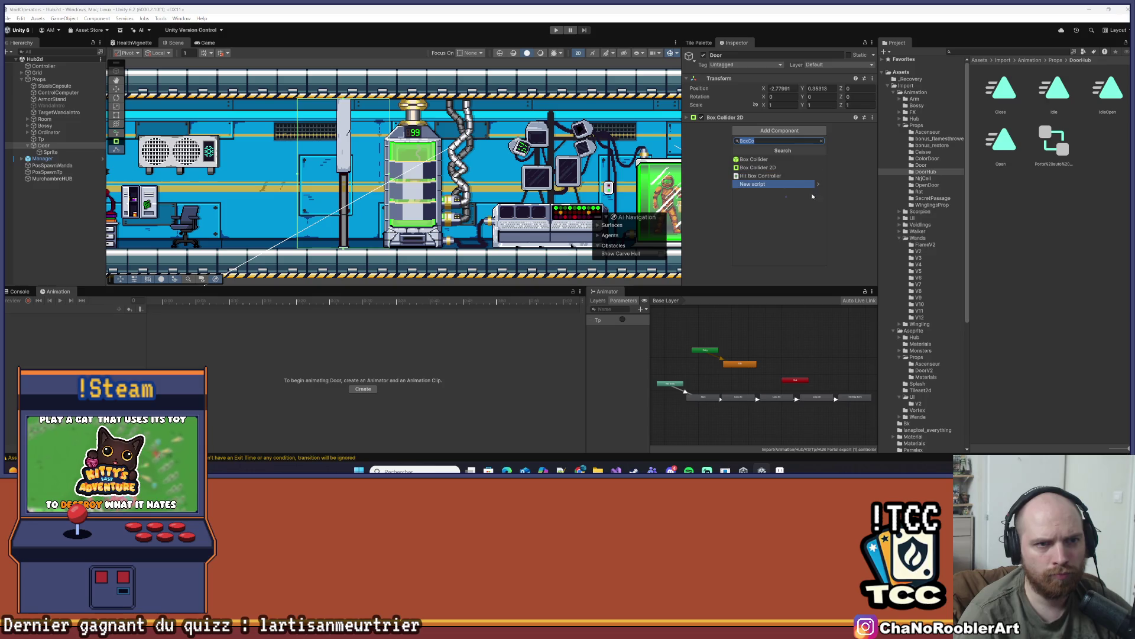
text(Door)
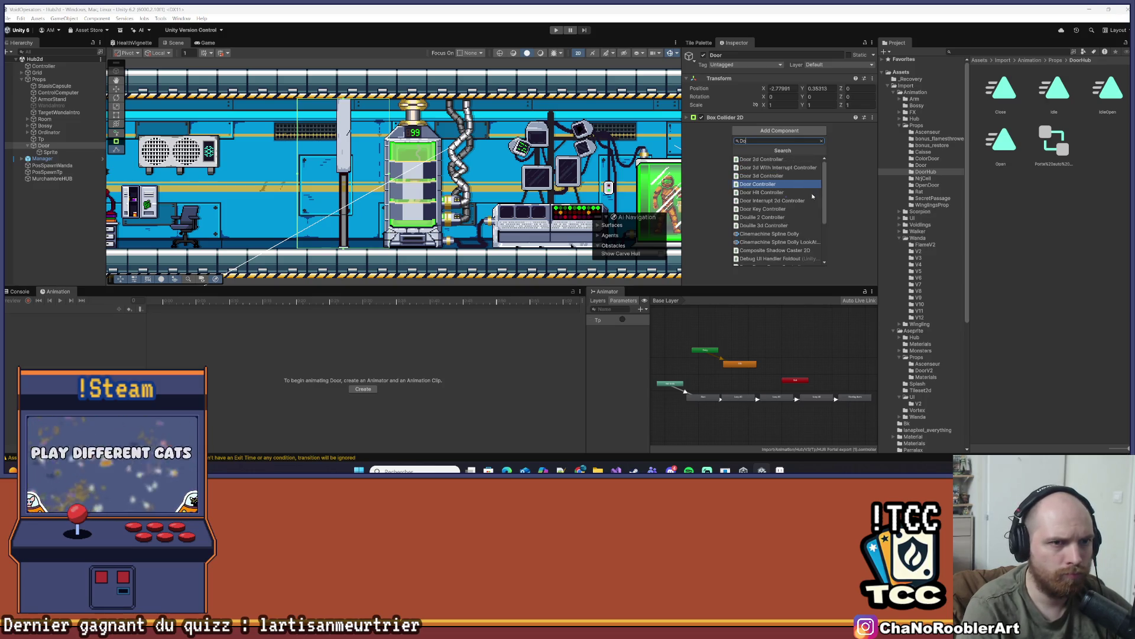
text(2D)
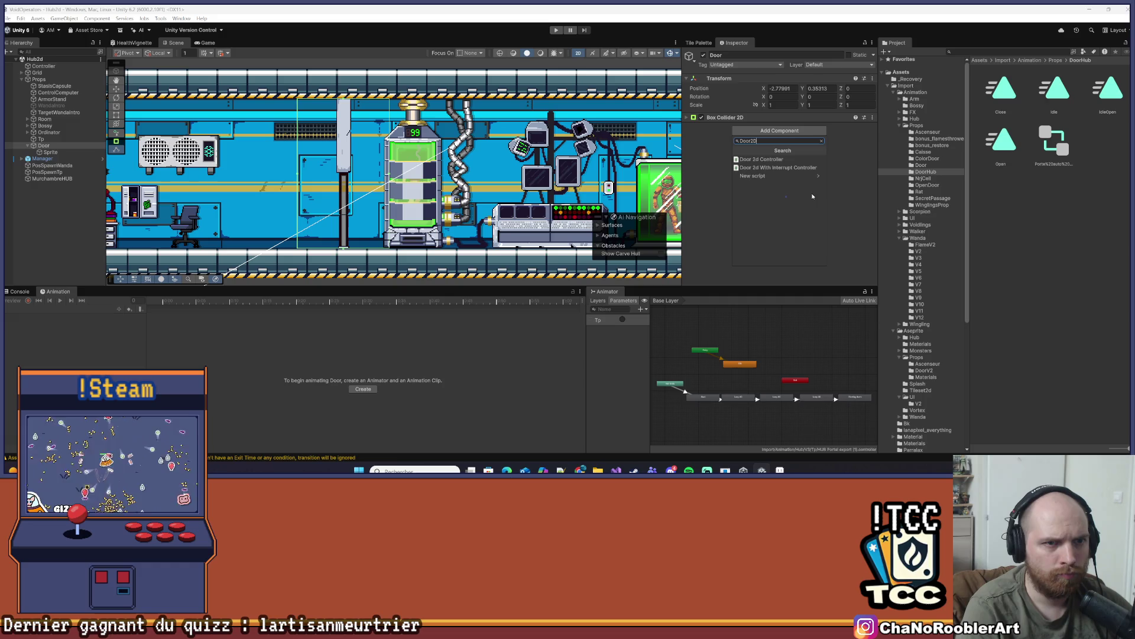
text(AutoController)
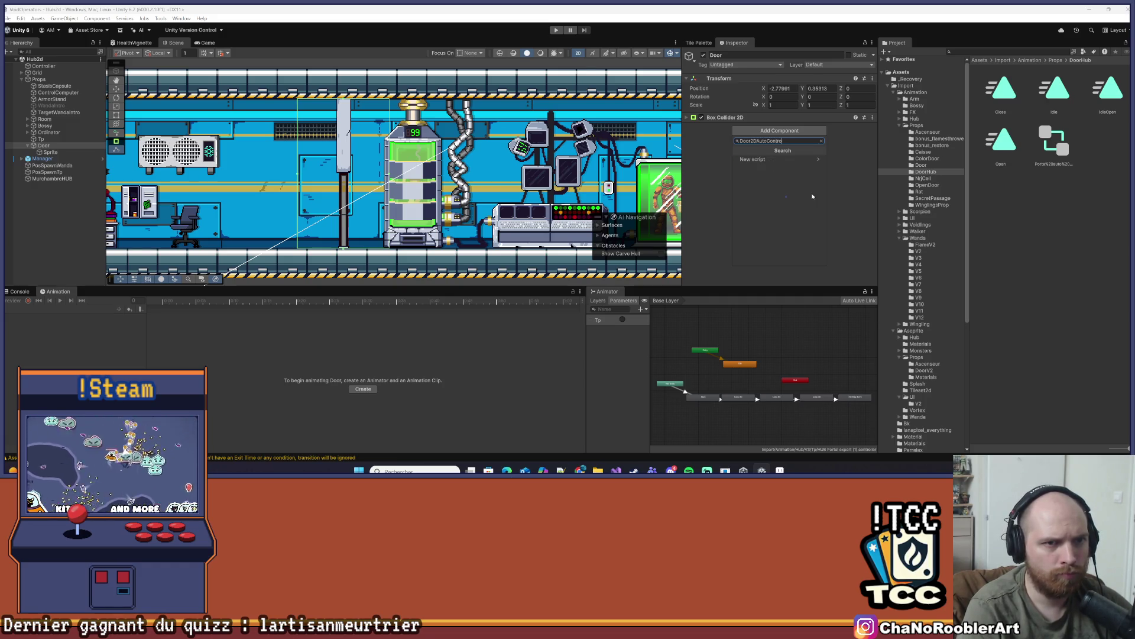
click(773, 159)
click(799, 259)
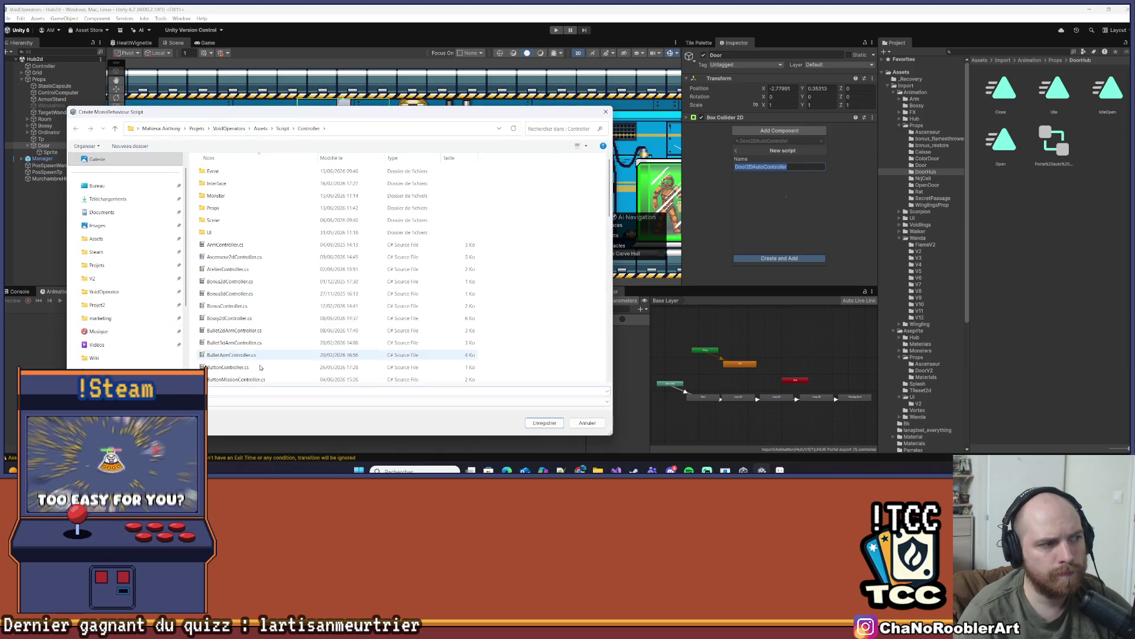
click(213, 207)
click(543, 422)
click(535, 424)
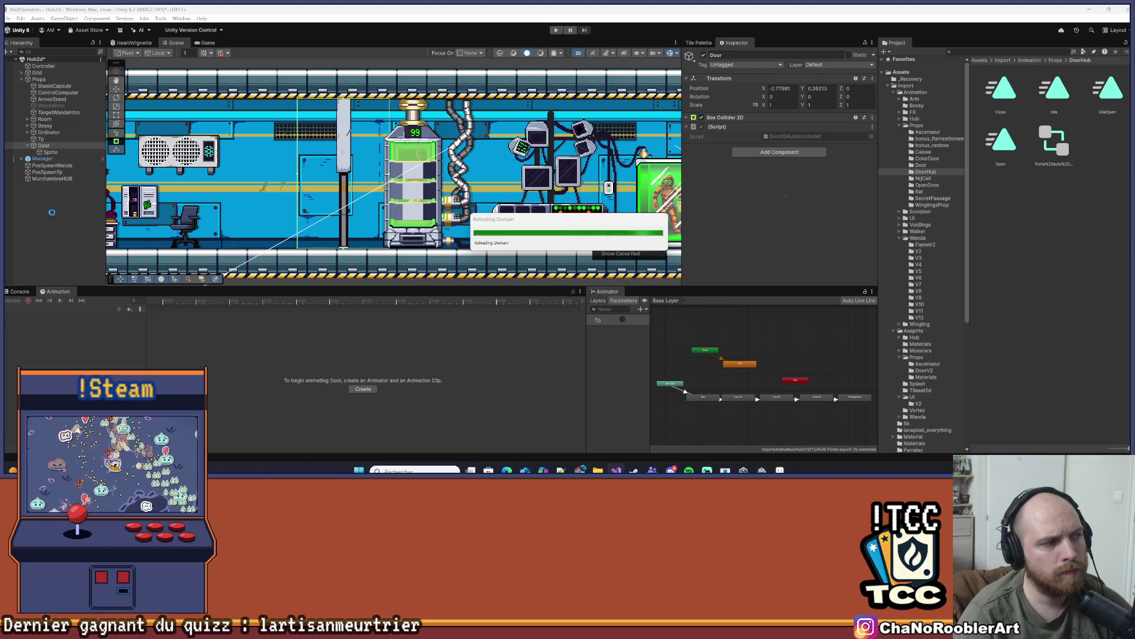
key(alt+Tab)
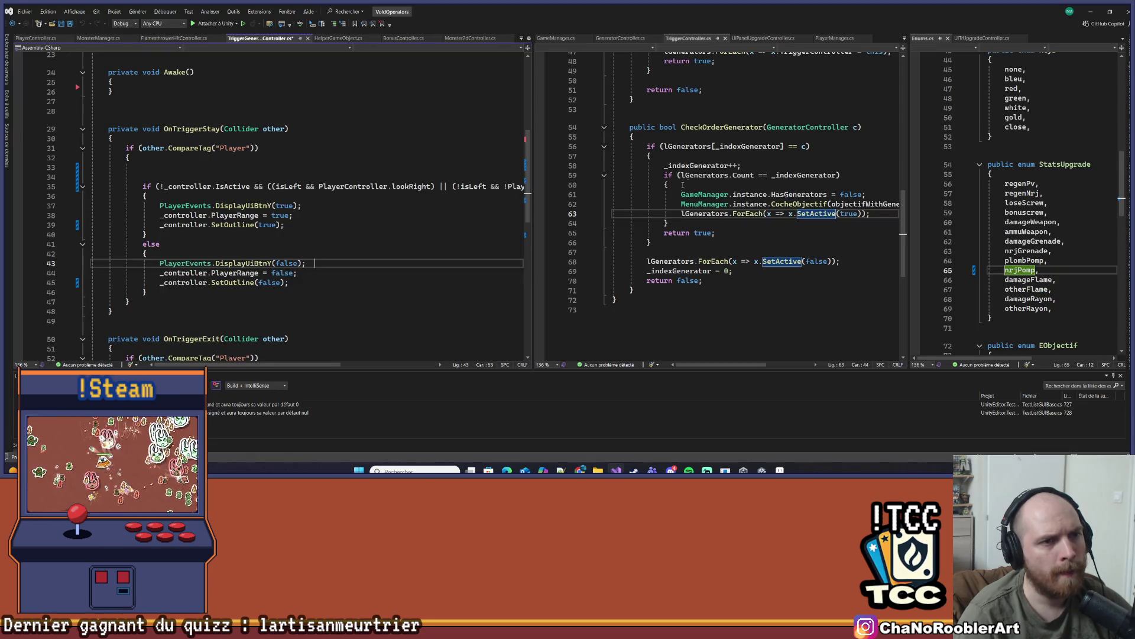
Delete the default Start and Update methods from Door2DAutoController and widen the code pane
key(alt+Tab)
key(Escape)
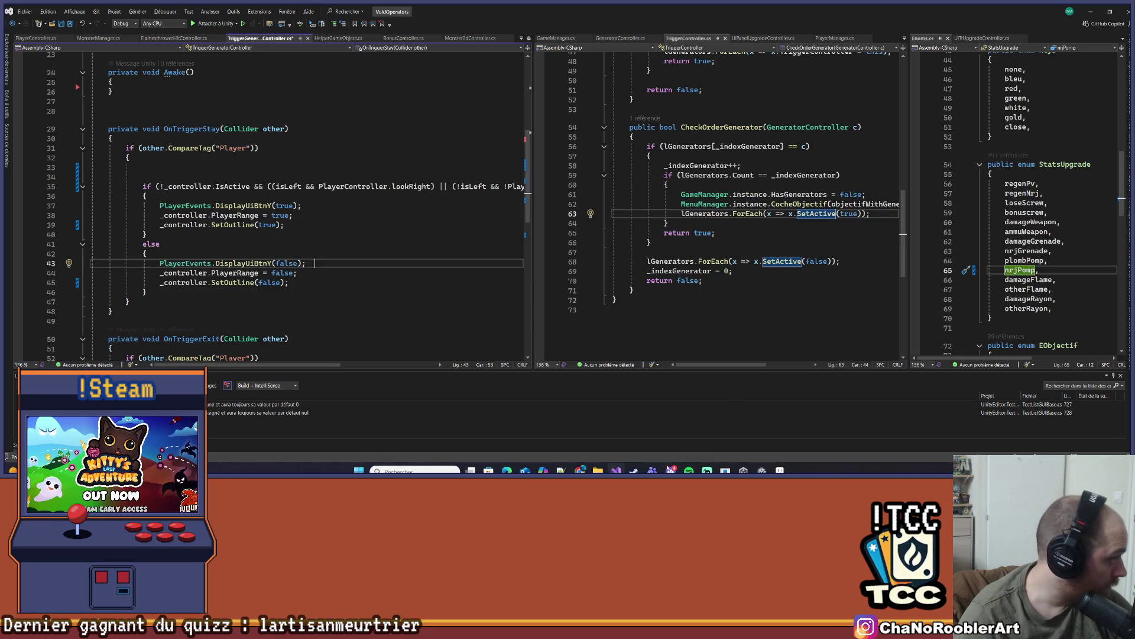
click(685, 281)
key(alt+Tab)
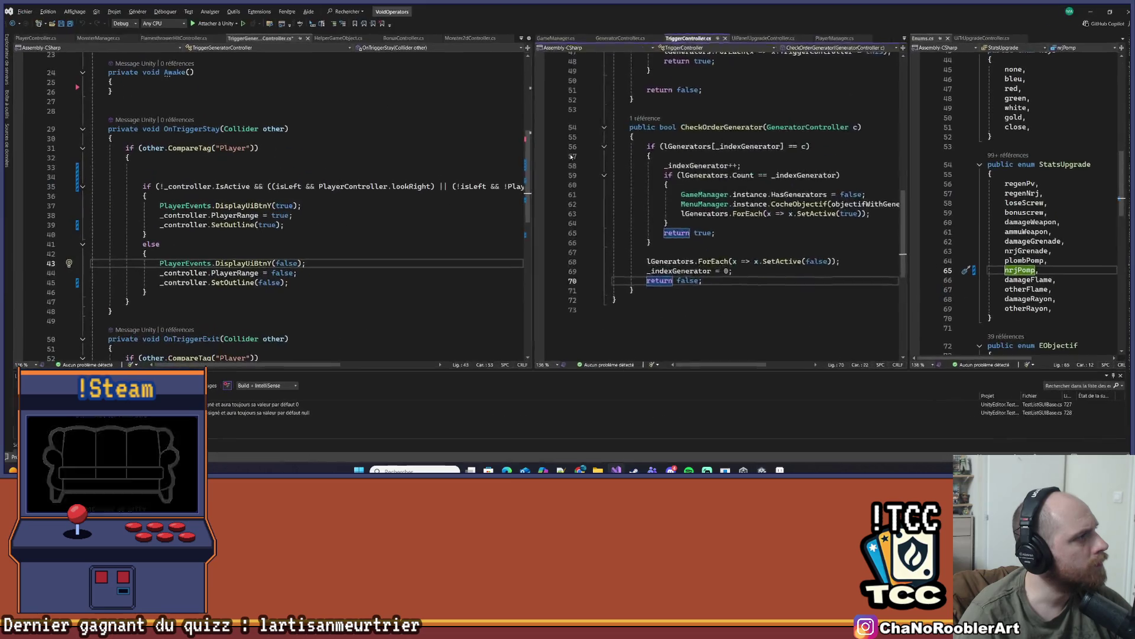
drag(678, 224, 613, 103)
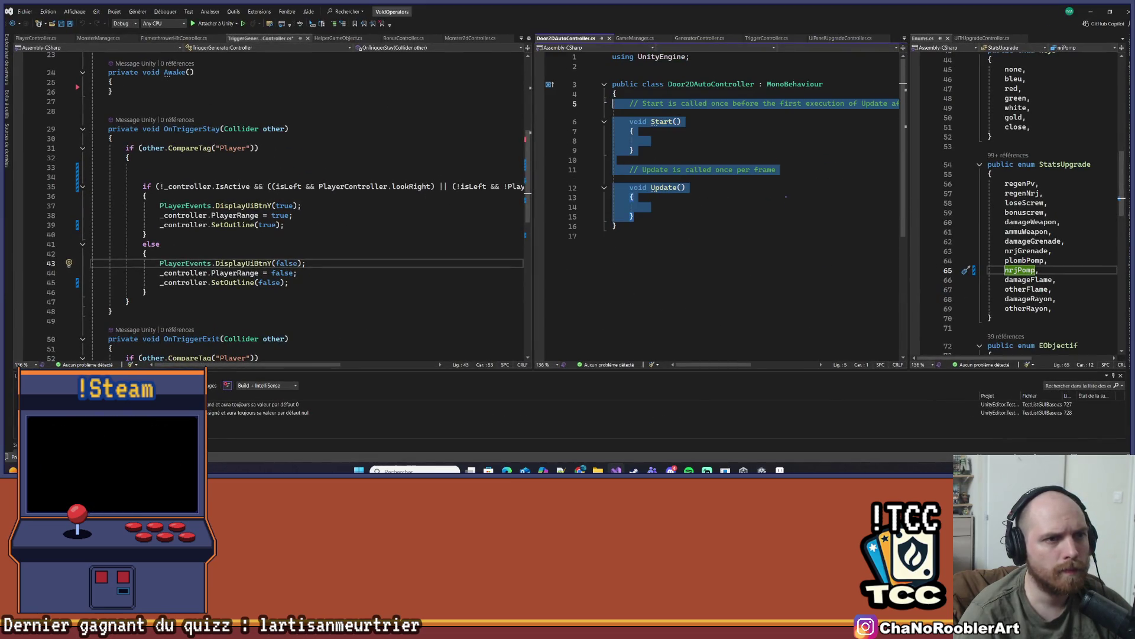
key(Delete)
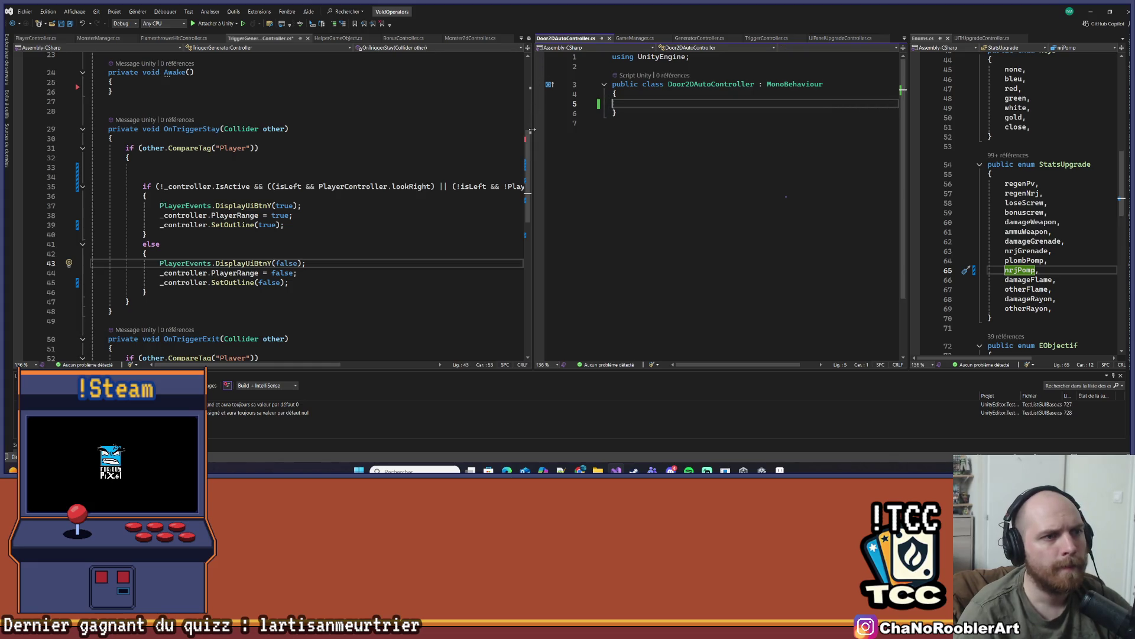
drag(532, 129, 256, 129)
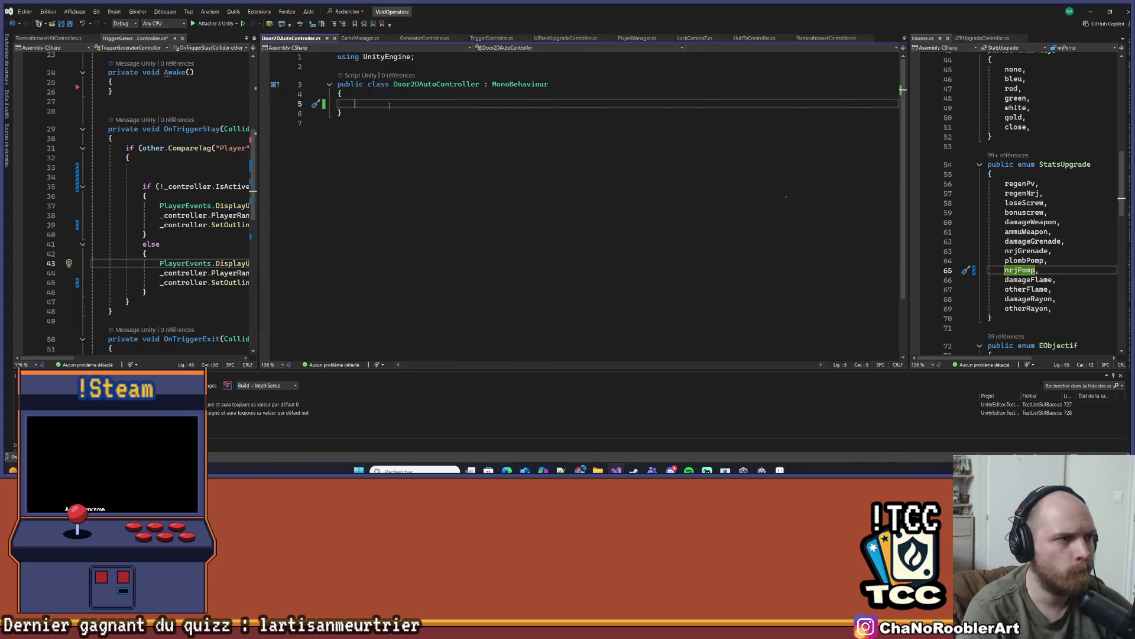
Declare a [SerializeField] SpriteRenderer sprite field and an Animator _animator field
text(Seri)
key(Tab)
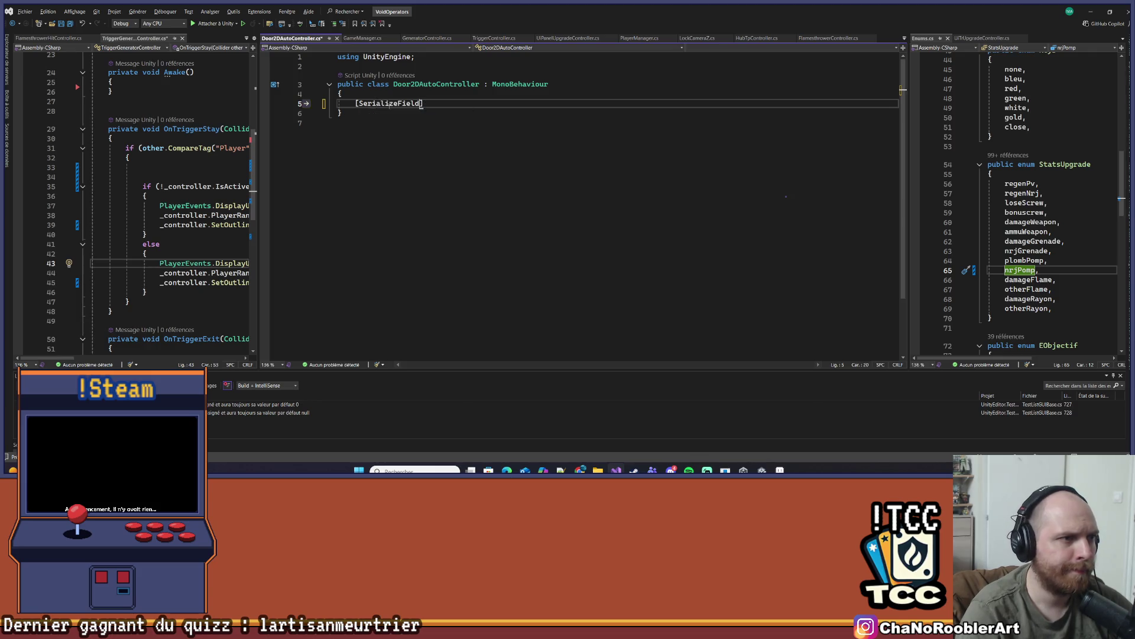
text(Spin)
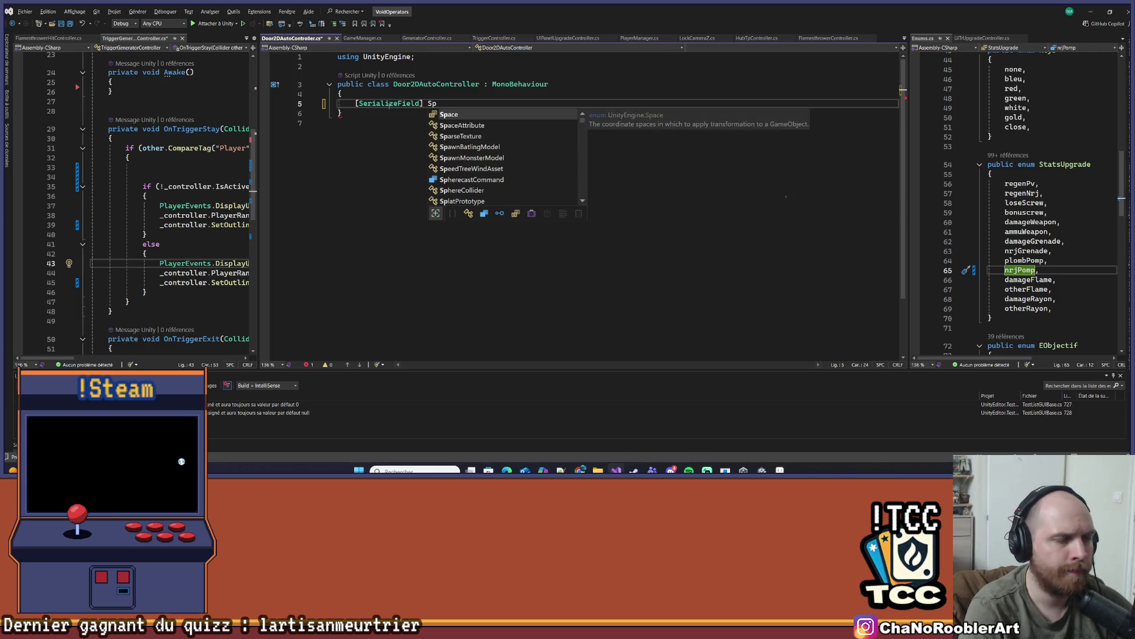
key(BackSpace)
key(BackSpace)
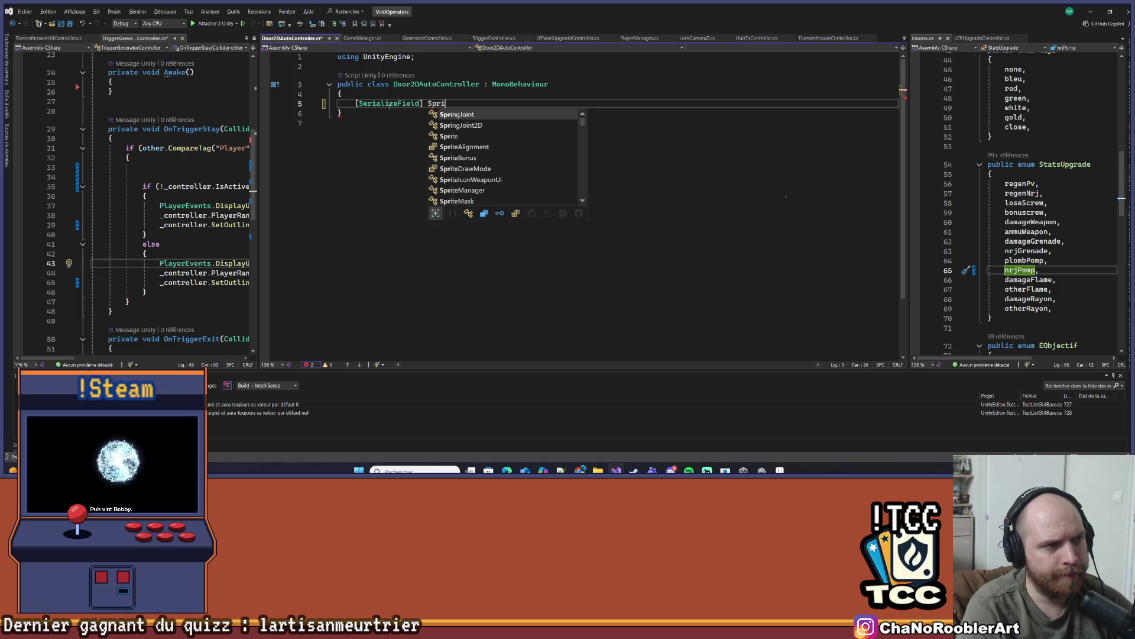
text(rit)
text(eRe)
key(Tab)
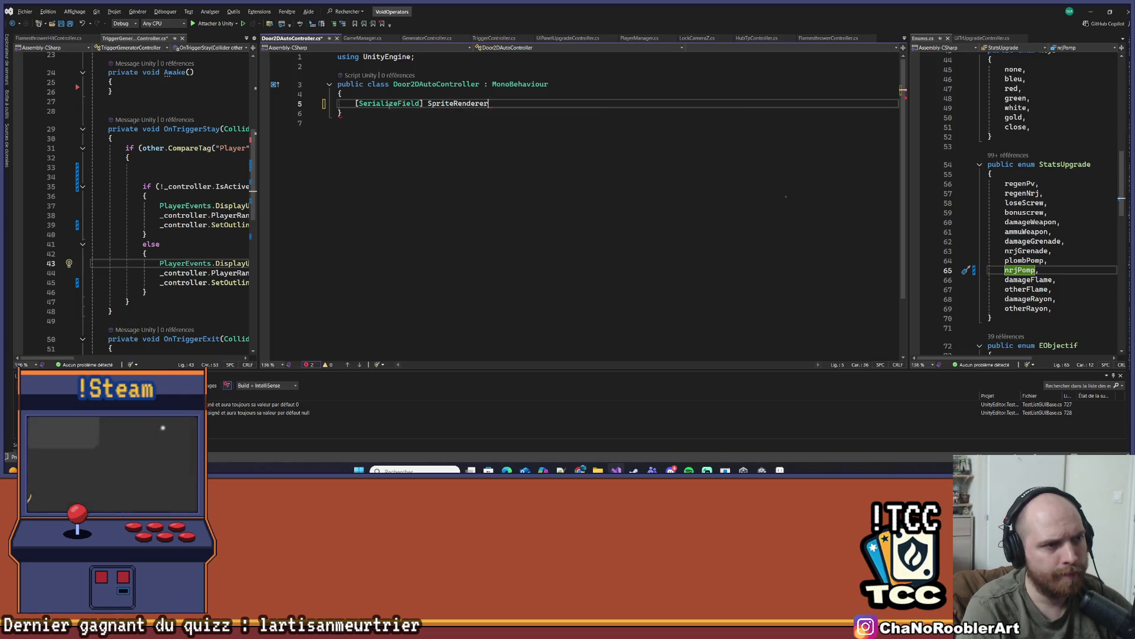
key(BackSpace)
key(BackSpace)
text(er s)
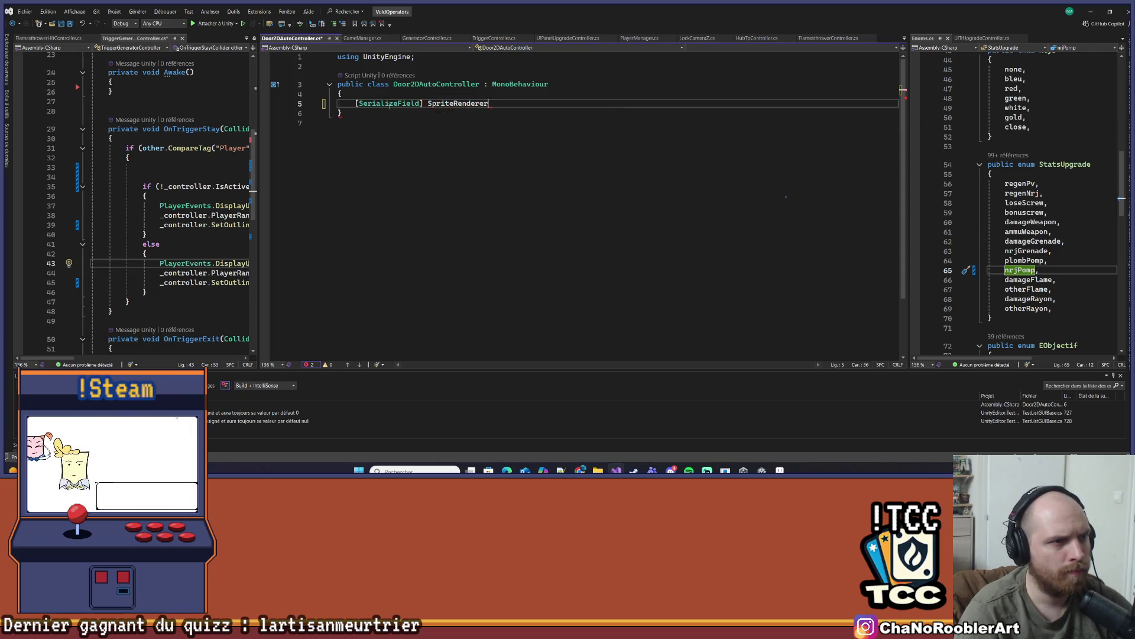
text(prite;)
key(Return)
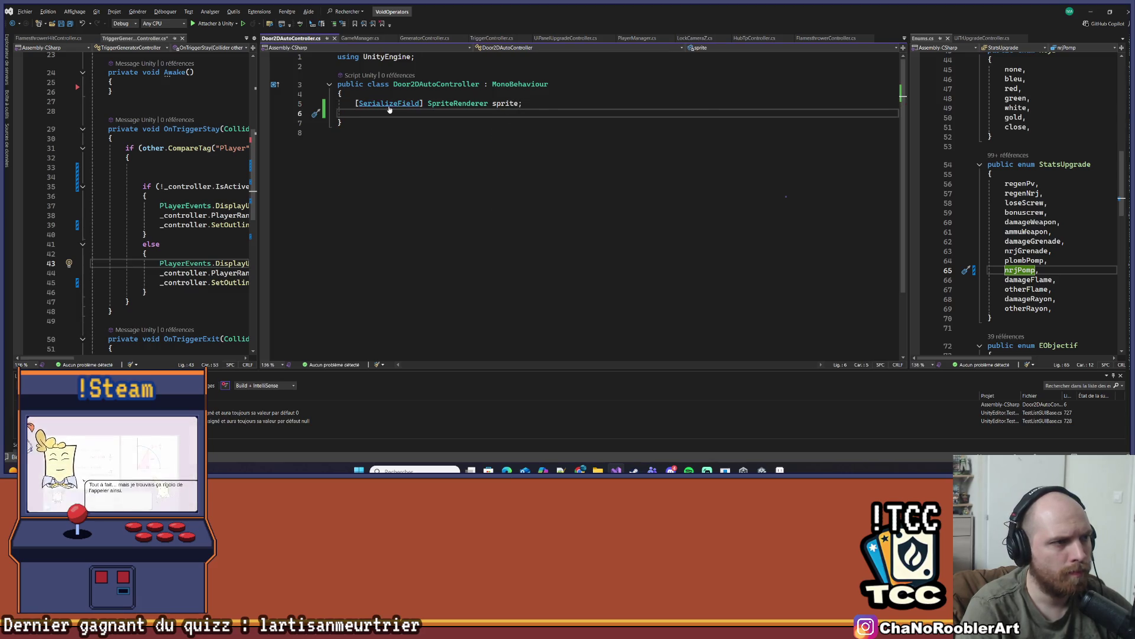
text(Animator _anima)
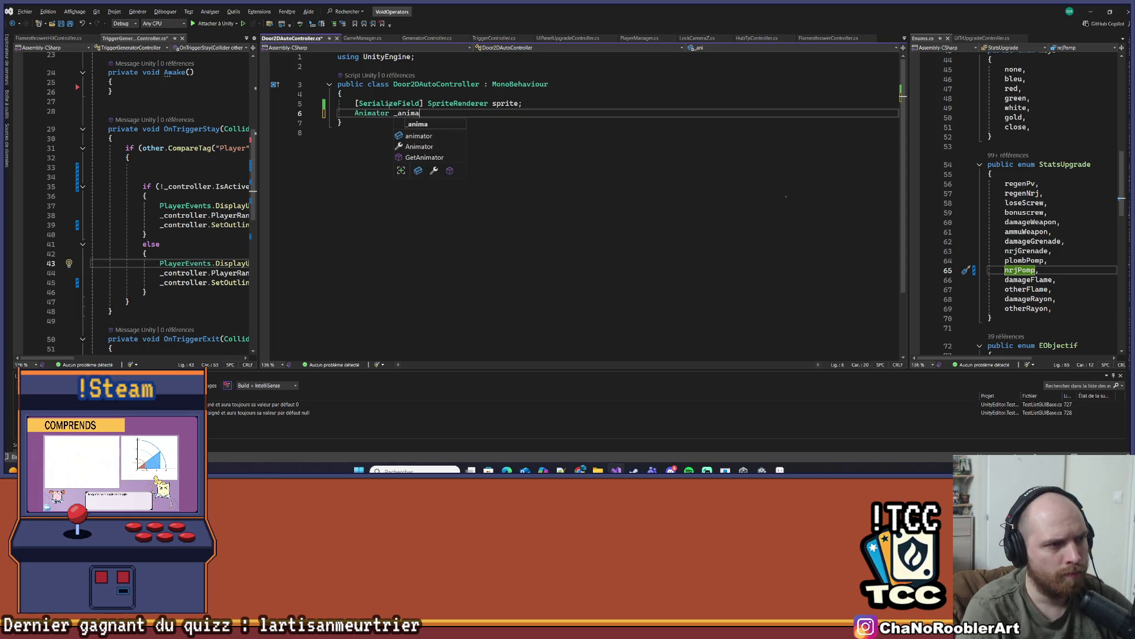
text(to)
key(Return)
key(Return)
Add an Animator animator property with a get accessor
text(An)
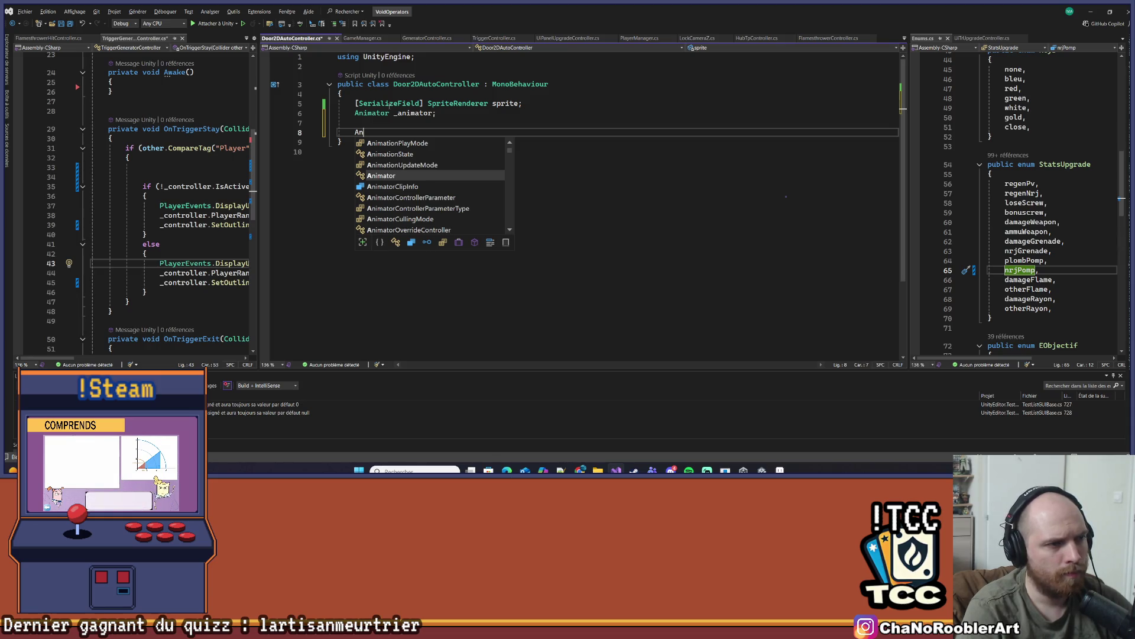
key(Tab)
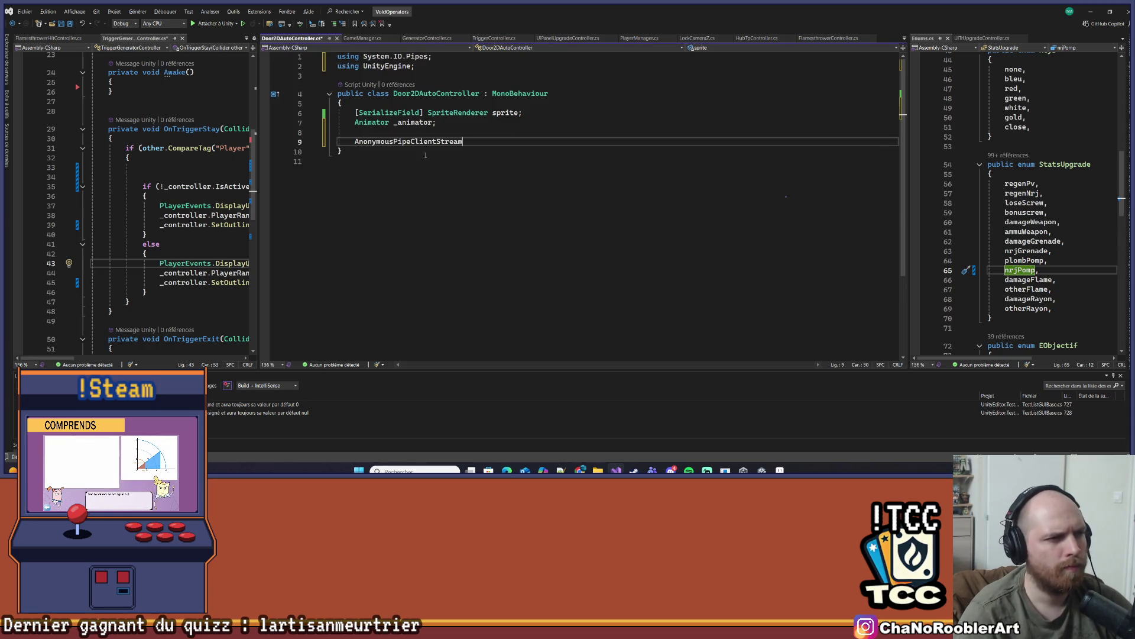
key(ctrl+z)
text(m)
key(Tab)
text(An)
text(animat)
text({)
key(Return)
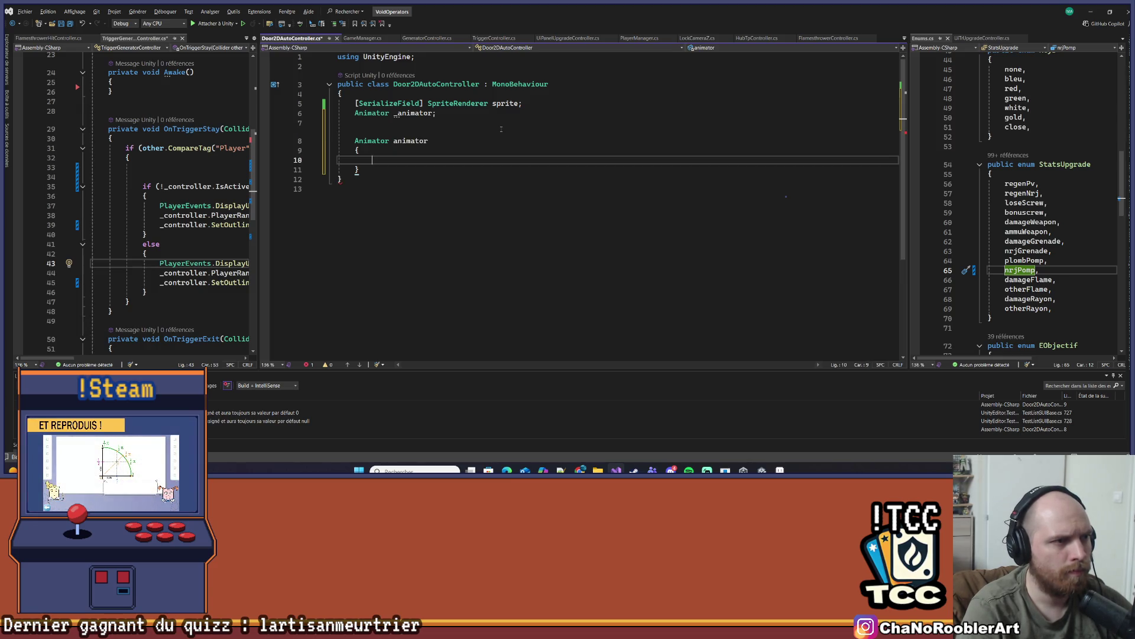
key(Tab)
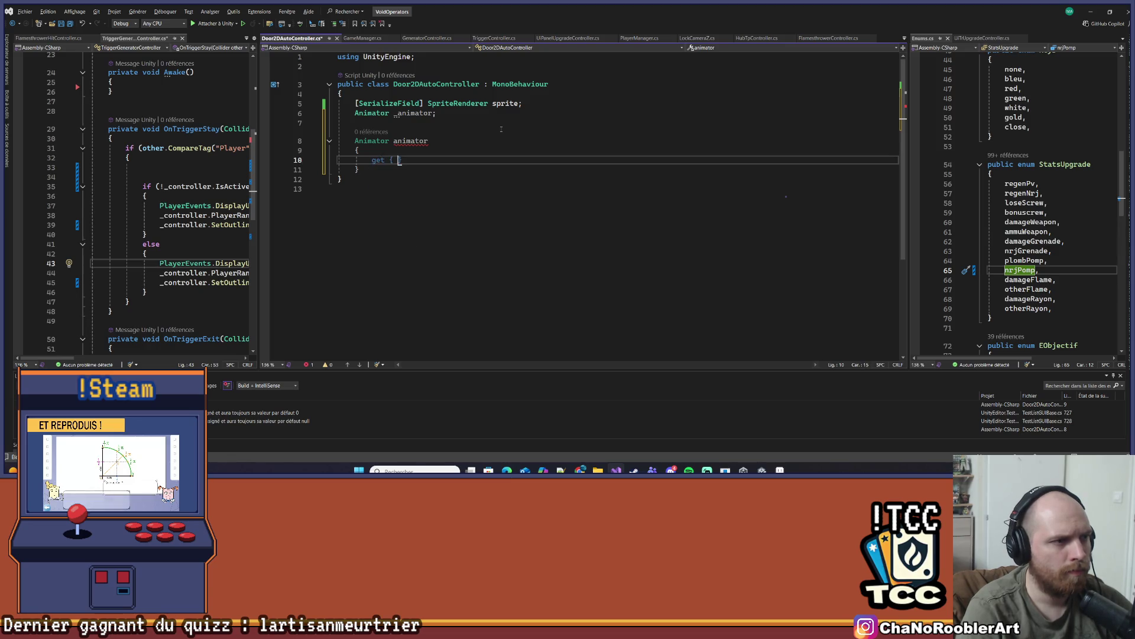
key(Return)
Make the getter assign sprite.GetComponent<Animator>() to _animator when it is null
key(Return)
text(if)
key(Tab)
key(Return)
key(ctrl+z)
text(FindObjectOfType()
key(ctrl+BackSpace)
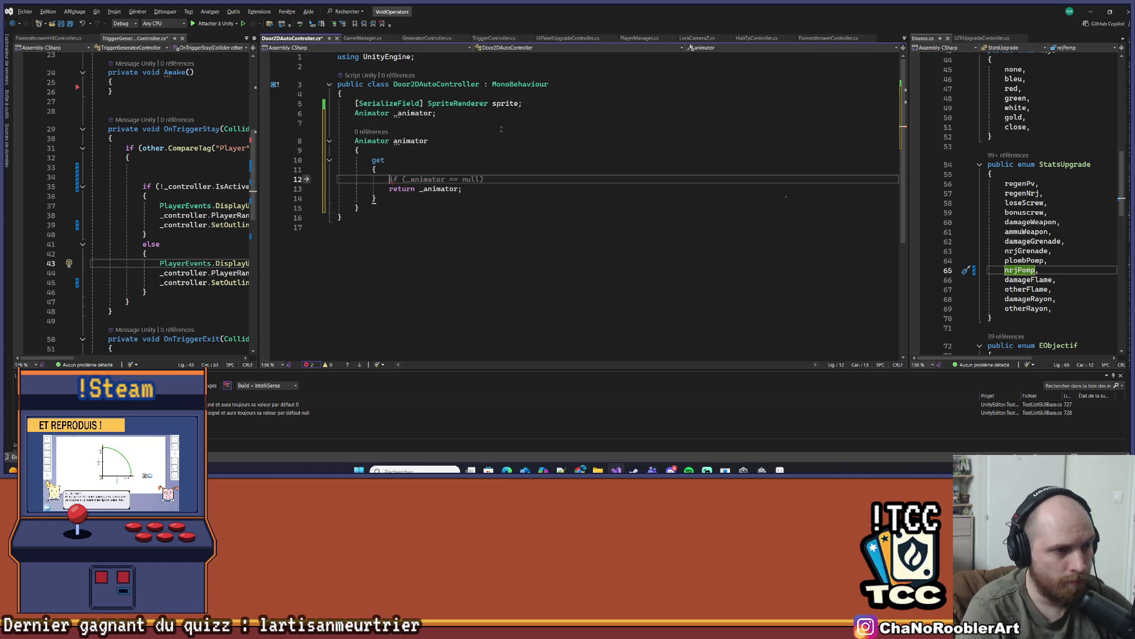
key(Return)
text(_animator = )
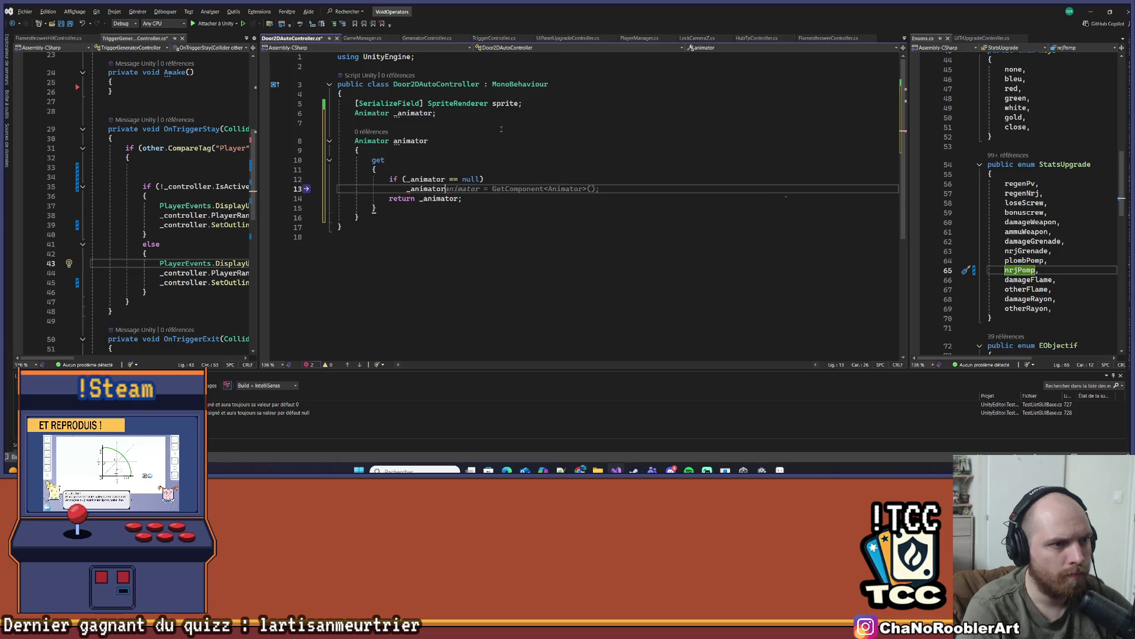
text(sprite.)
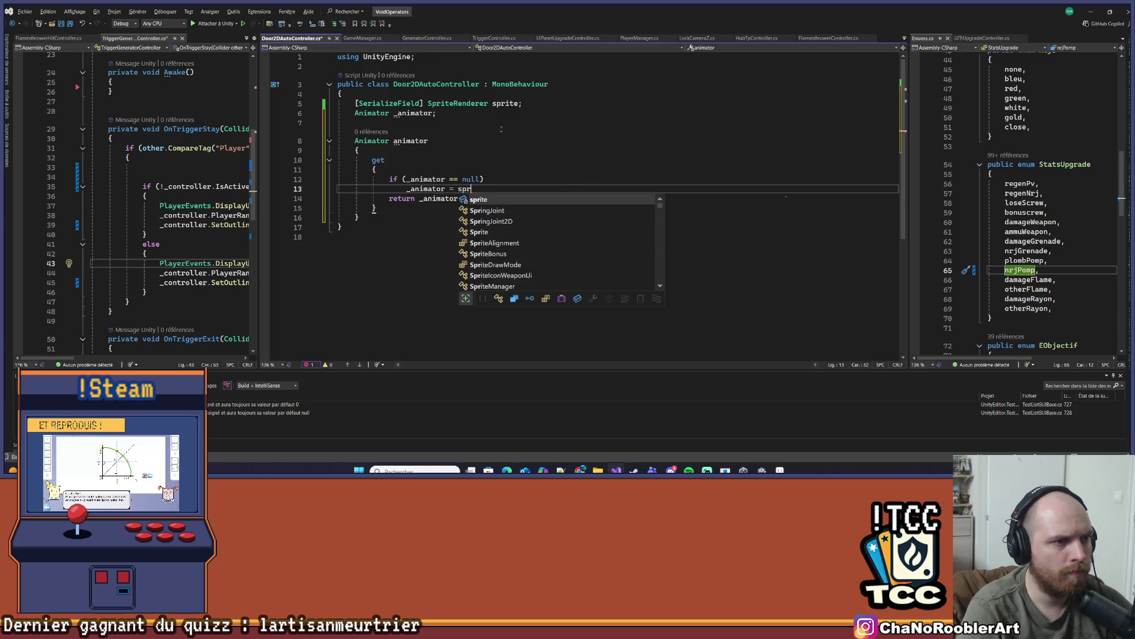
text(Get)
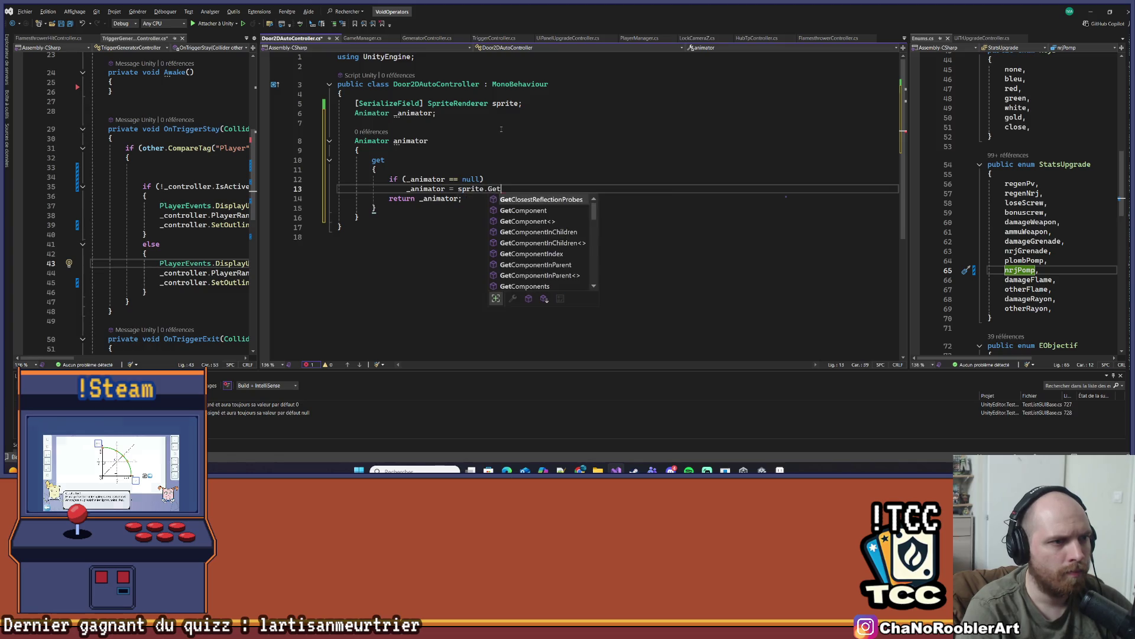
text(Component<Animator>();)
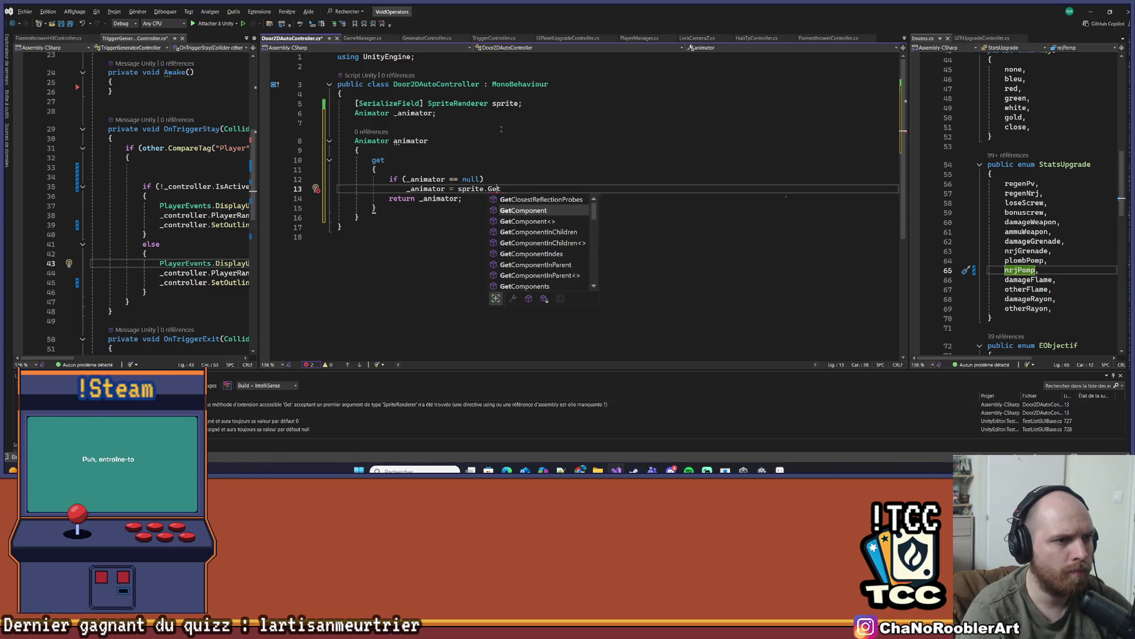
key(Down)
key(Down)
key(Down)
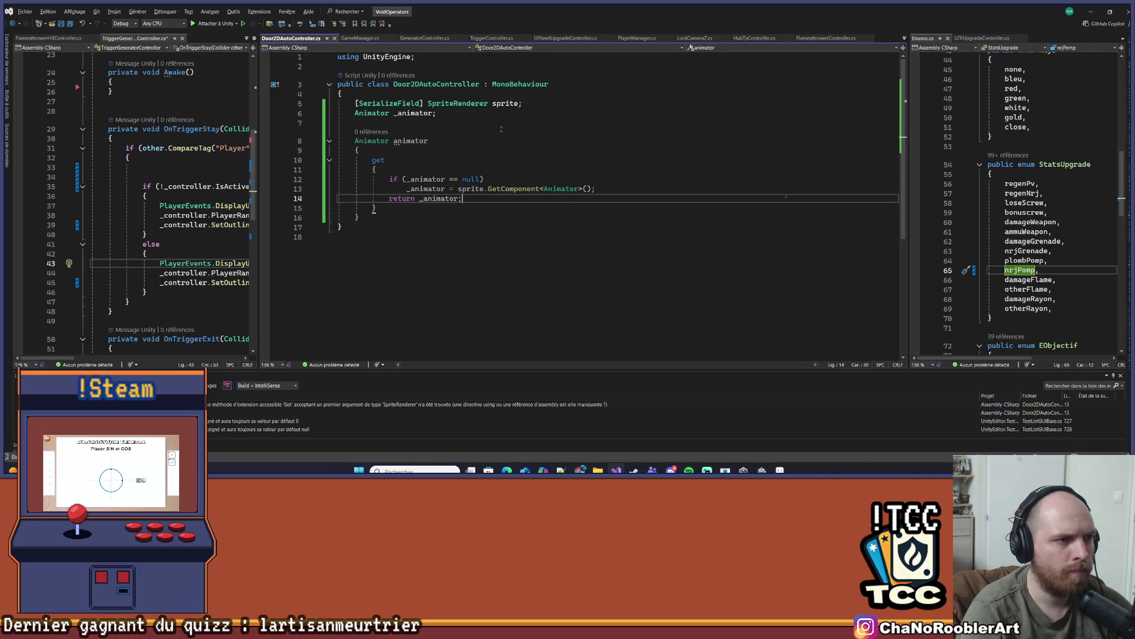
key(Return)
key(Return)
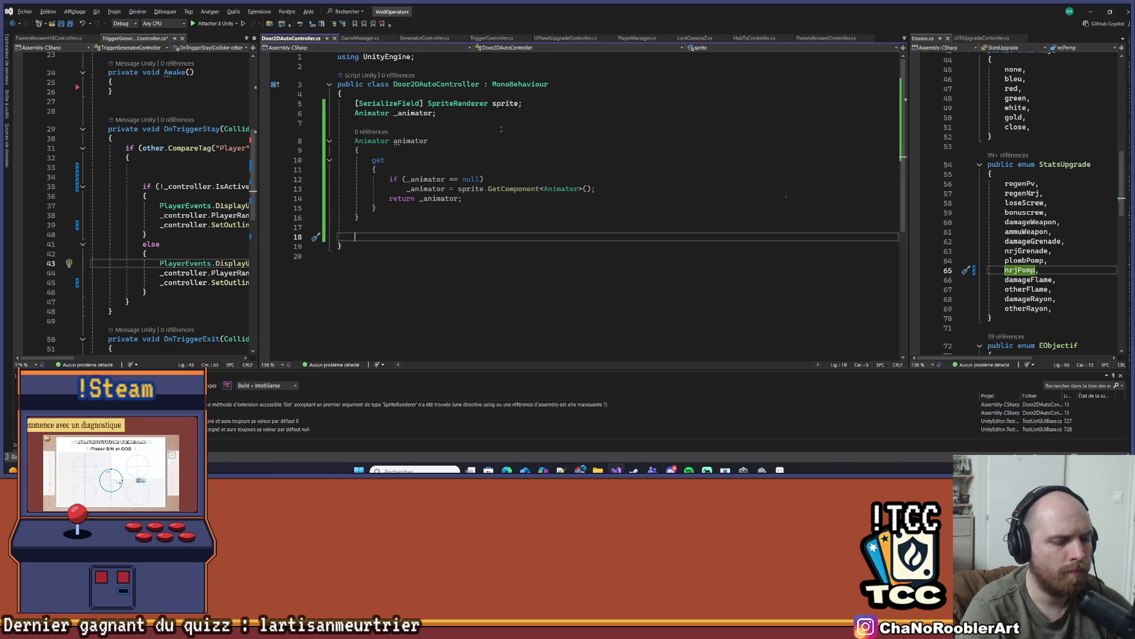
Add an OnTriggerEnter2D method that checks whether the collision has the "Player" tag
text(onTrigr)
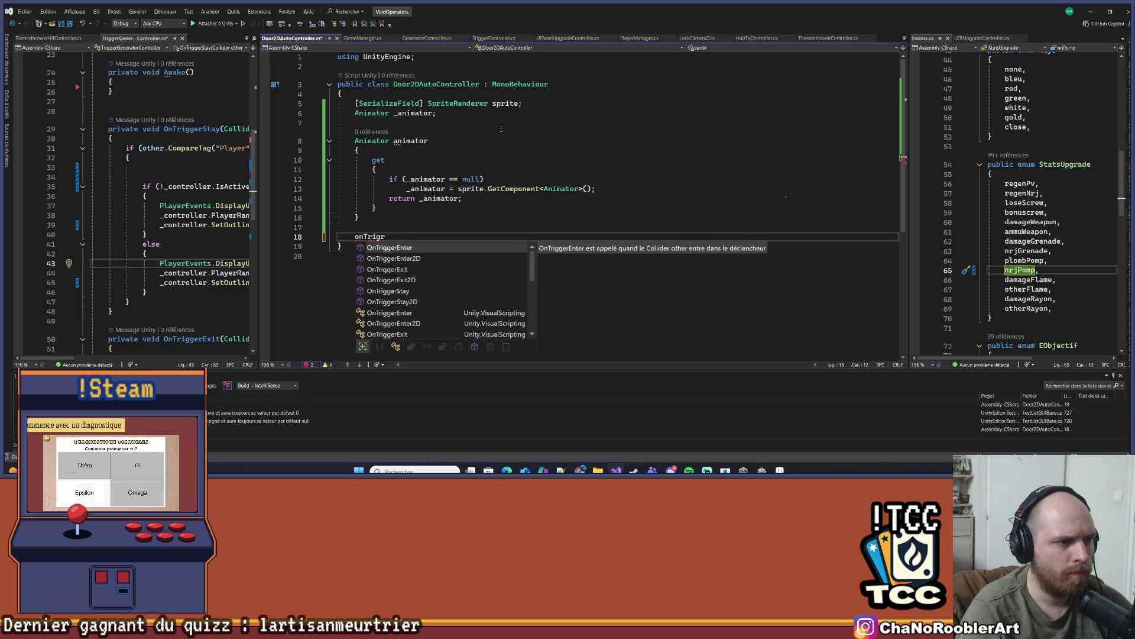
key(Down)
key(Tab)
text(o)
key(BackSpace)
text(if(collision.c)
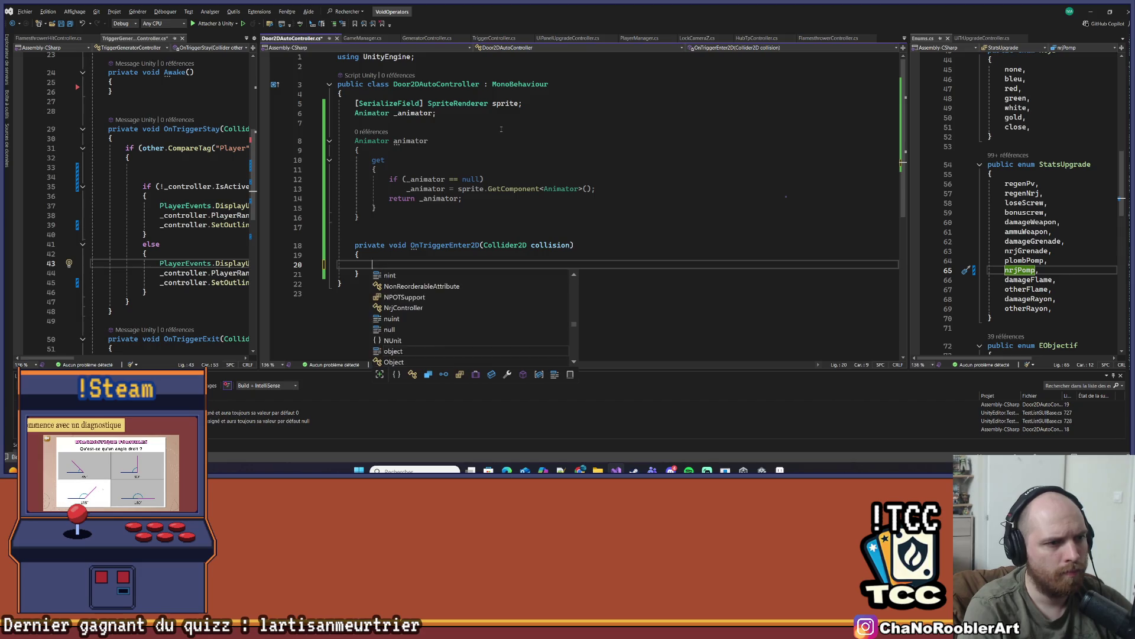
key(BackSpace)
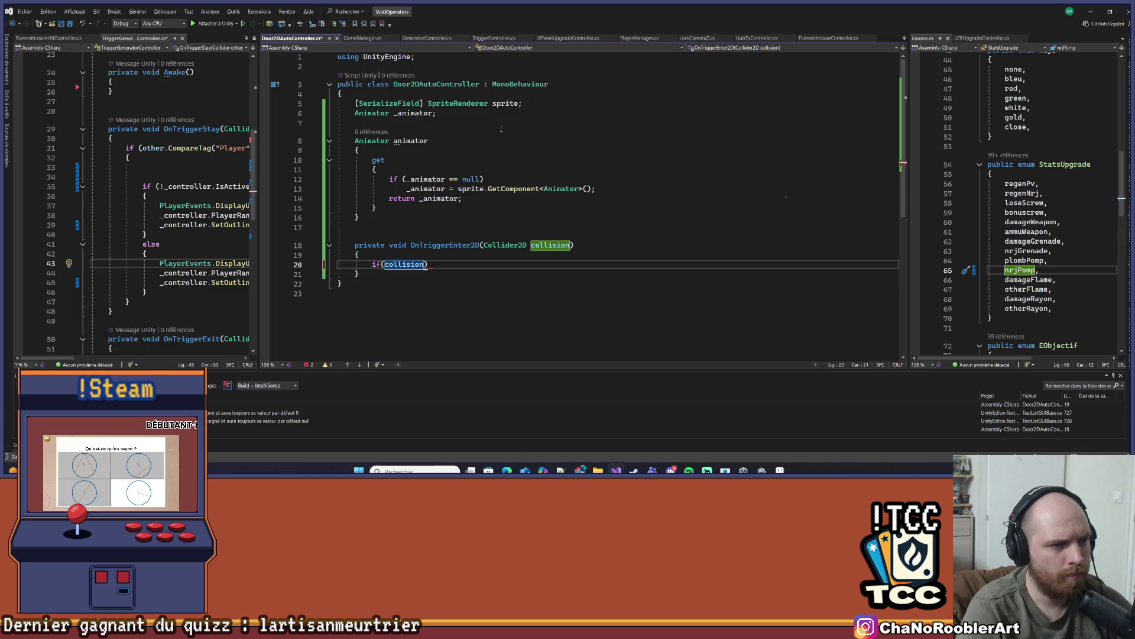
text(.C)
text(om)
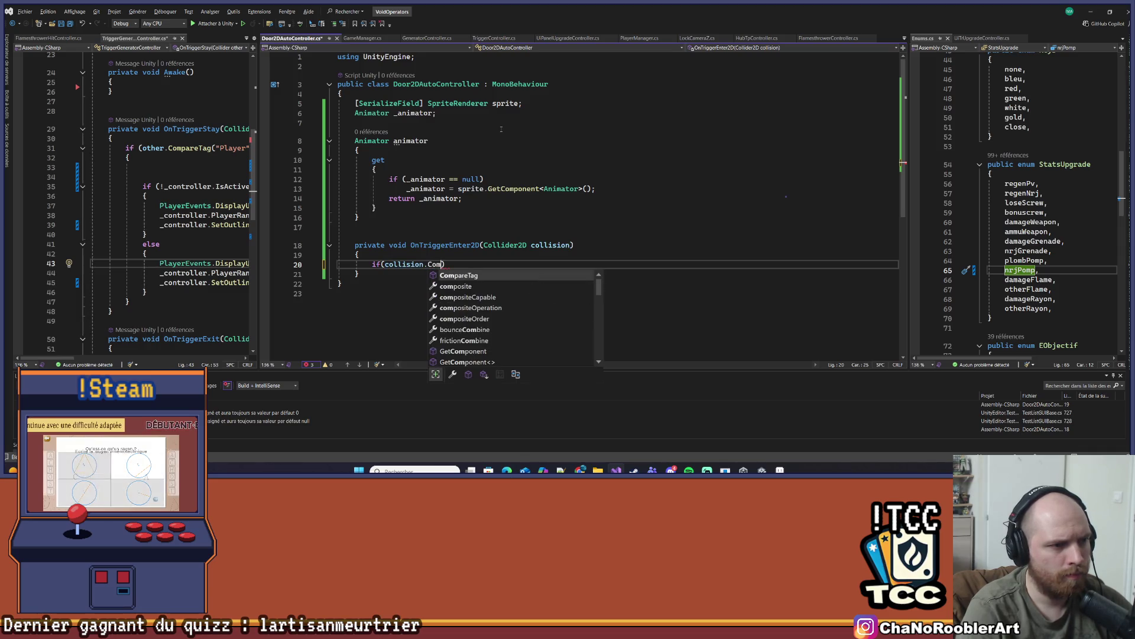
text(()
text("P)
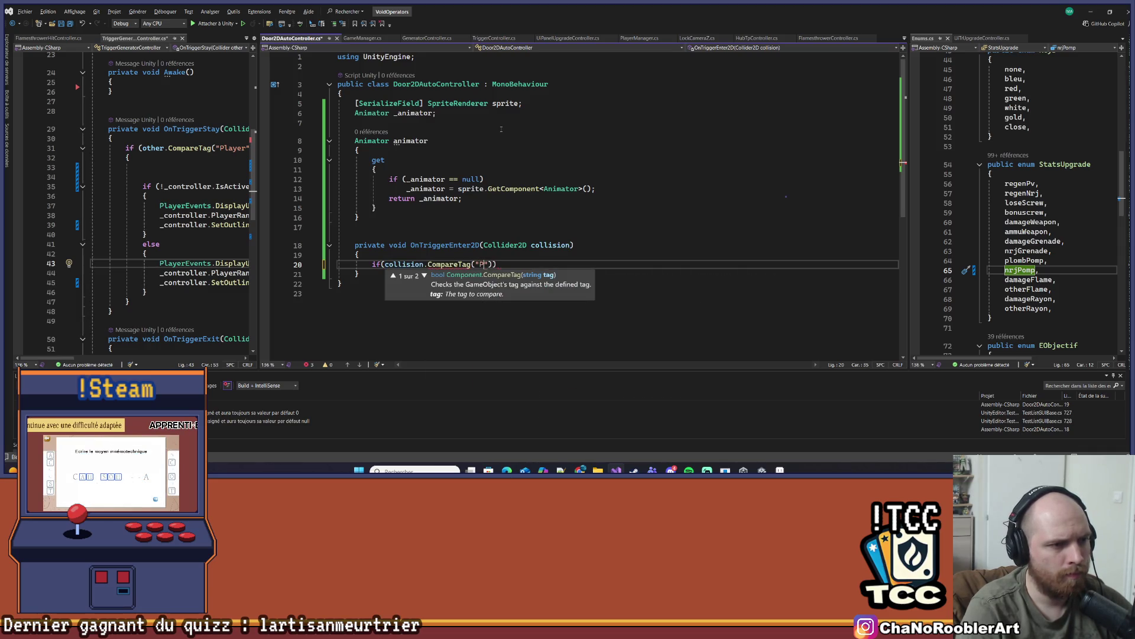
text("))
key(Return)
Call animator.SetTrigger("Open") inside the Player tag check
text(ç)
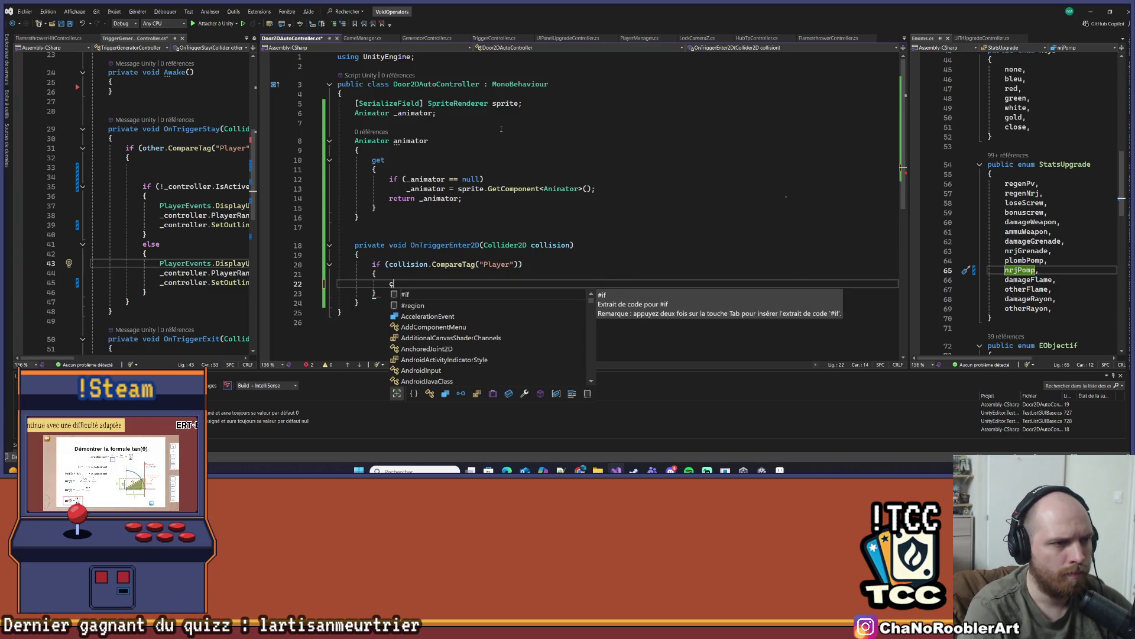
key(BackSpace)
text(an)
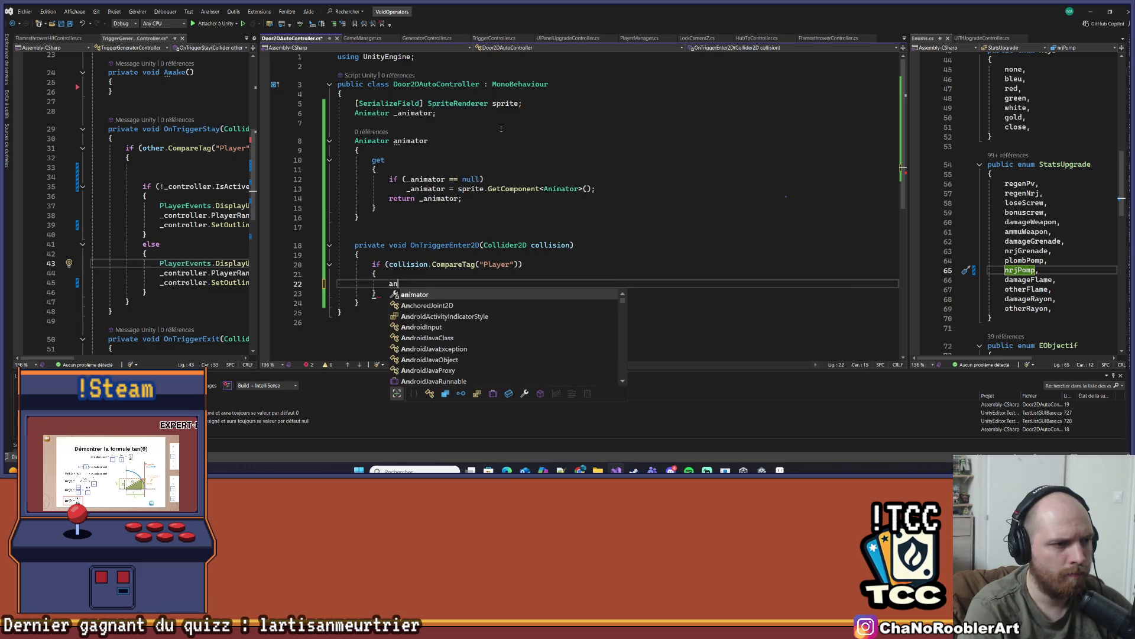
key(Tab)
text(.Set)
text(Tr)
key(Tab)
text(("O)
text(pen")
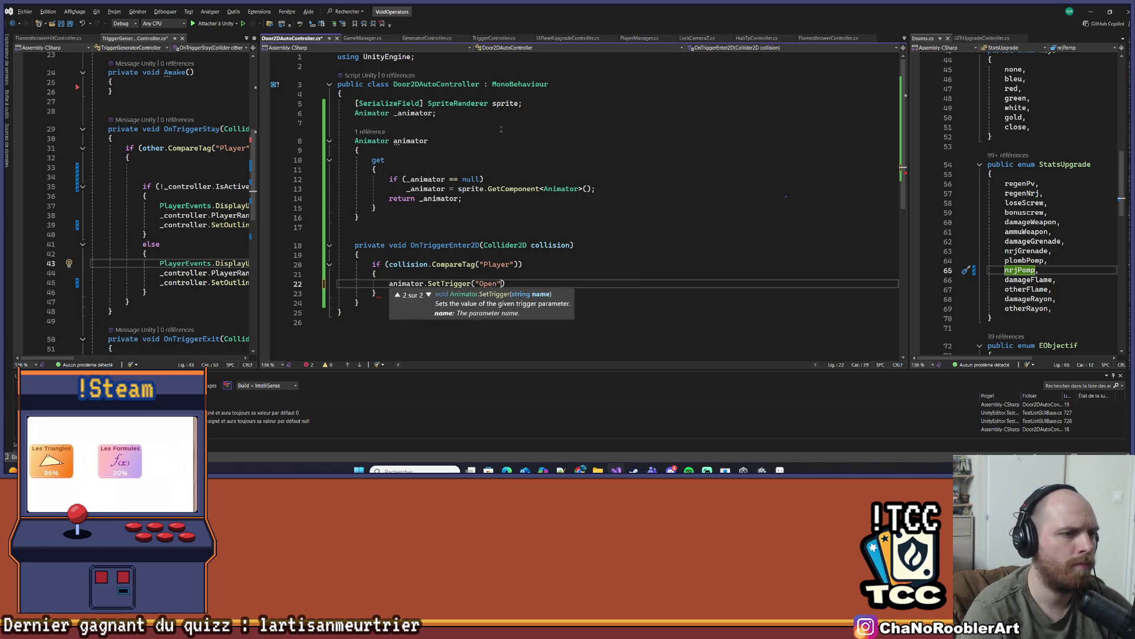
text();)
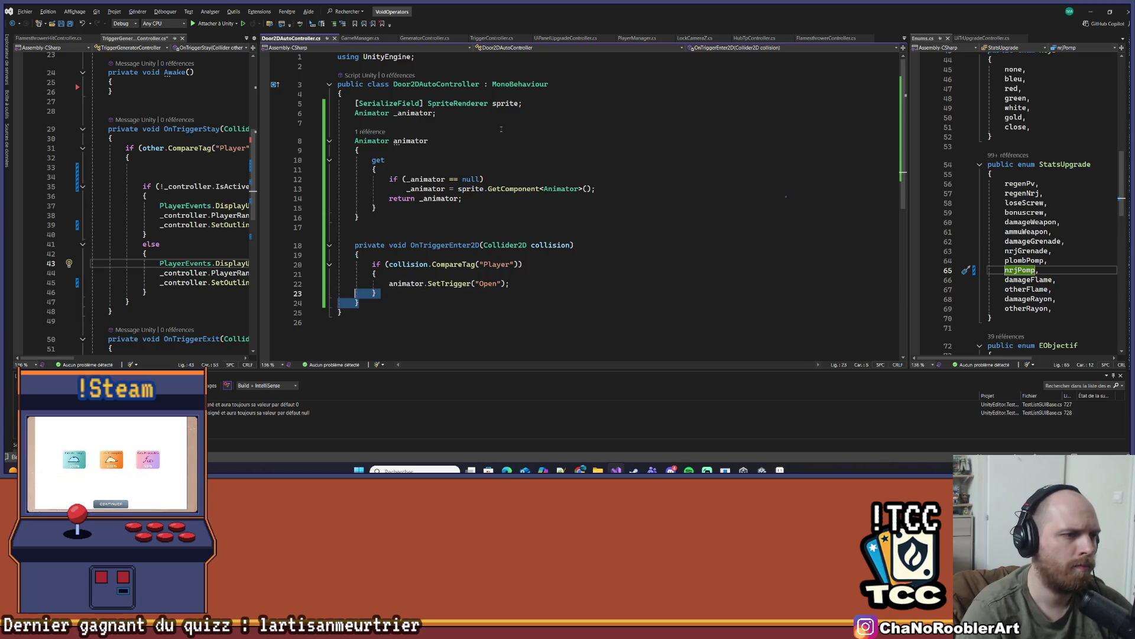
Add an OnTriggerExit2D method with the same Player tag check and save the script
key(Down)
key(Return)
key(Return)
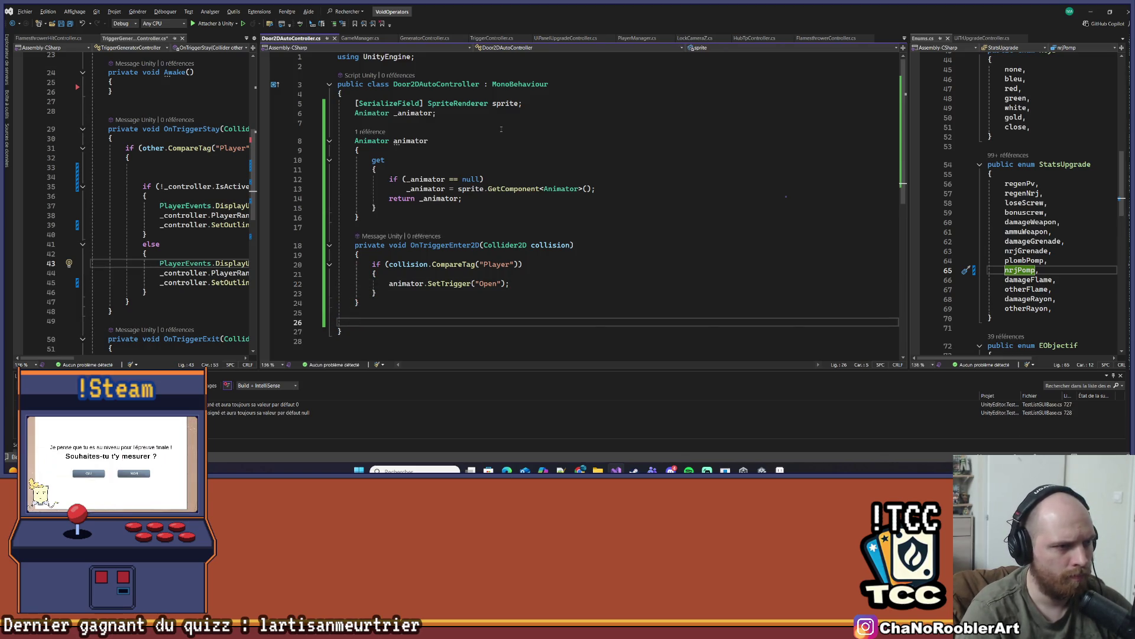
key(BackSpace)
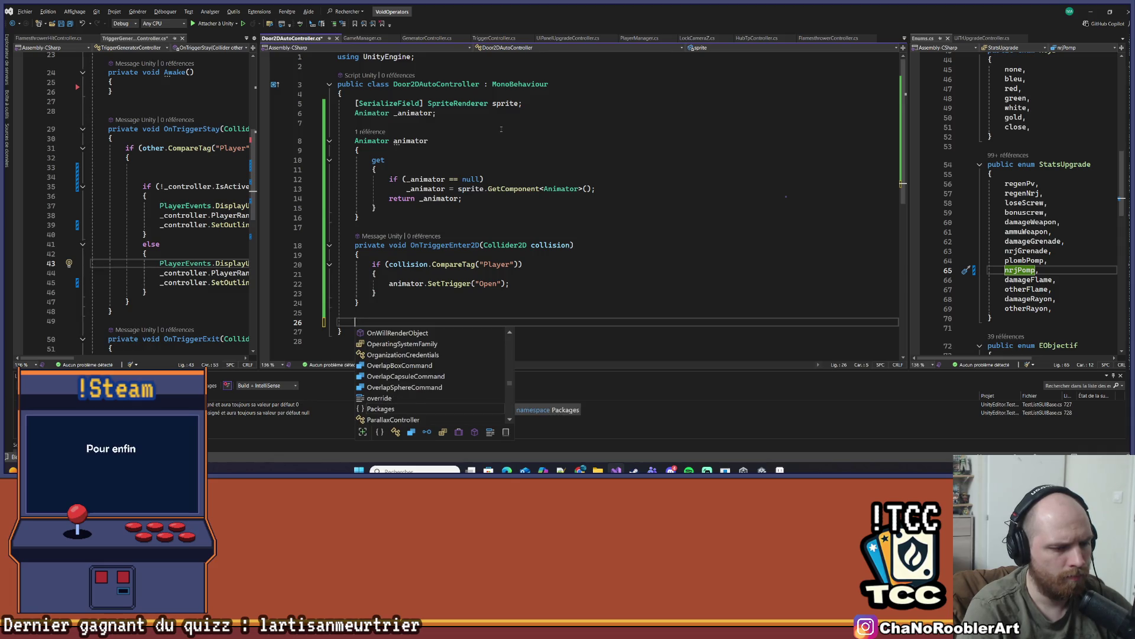
text(OnTri)
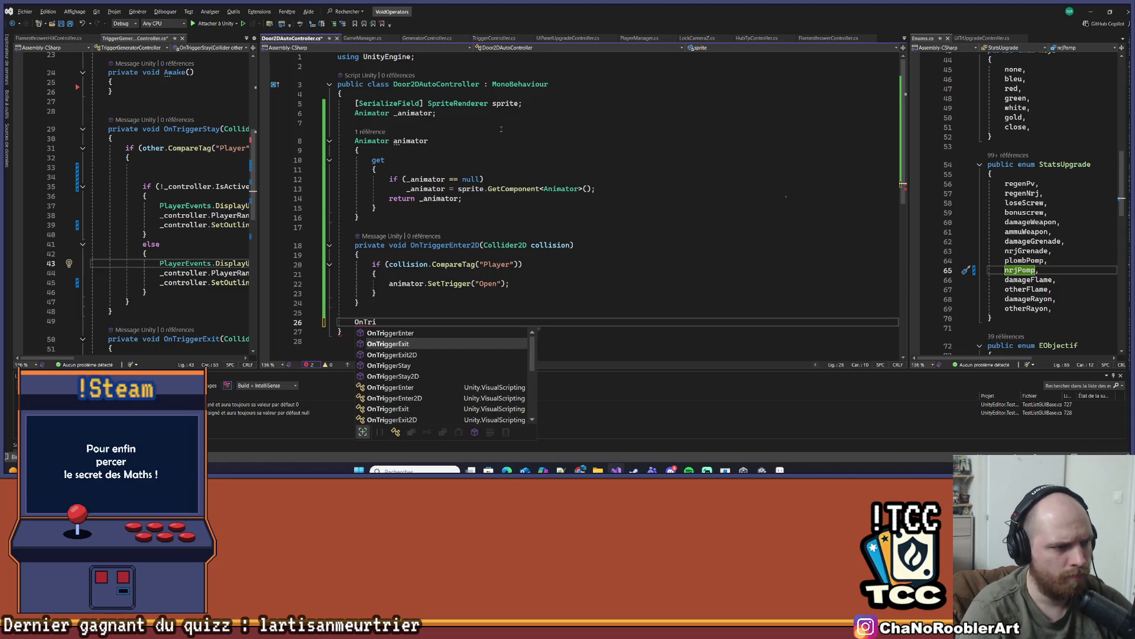
key(Down)
key(Tab)
key(Up)
key(Up)
key(Up)
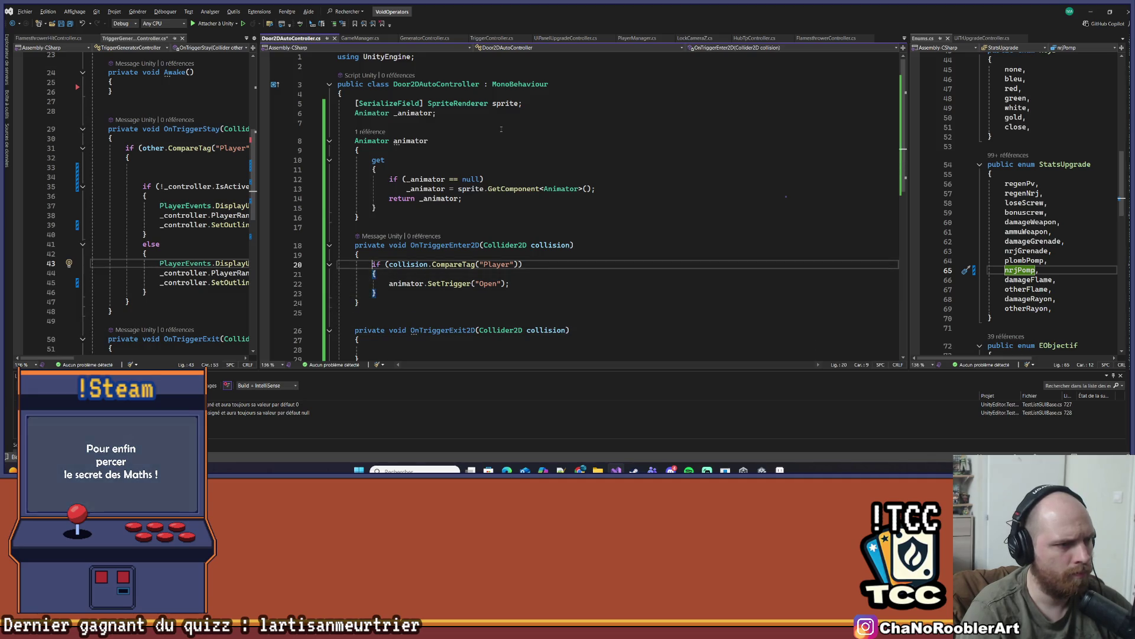
key(Down)
key(Down)
key(Down)
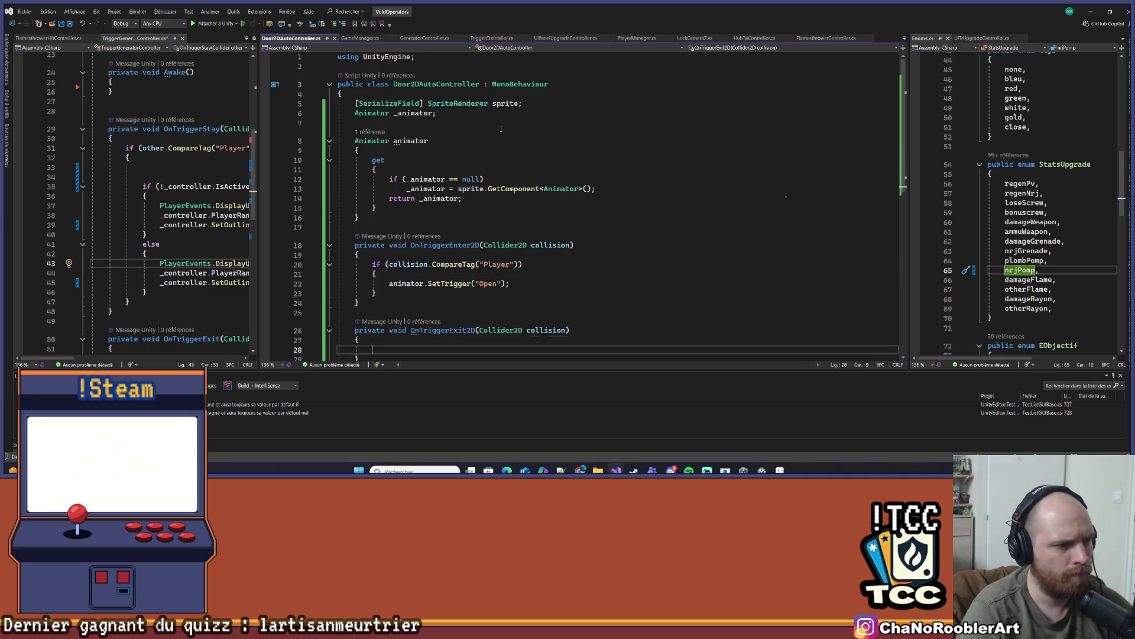
key(Tab)
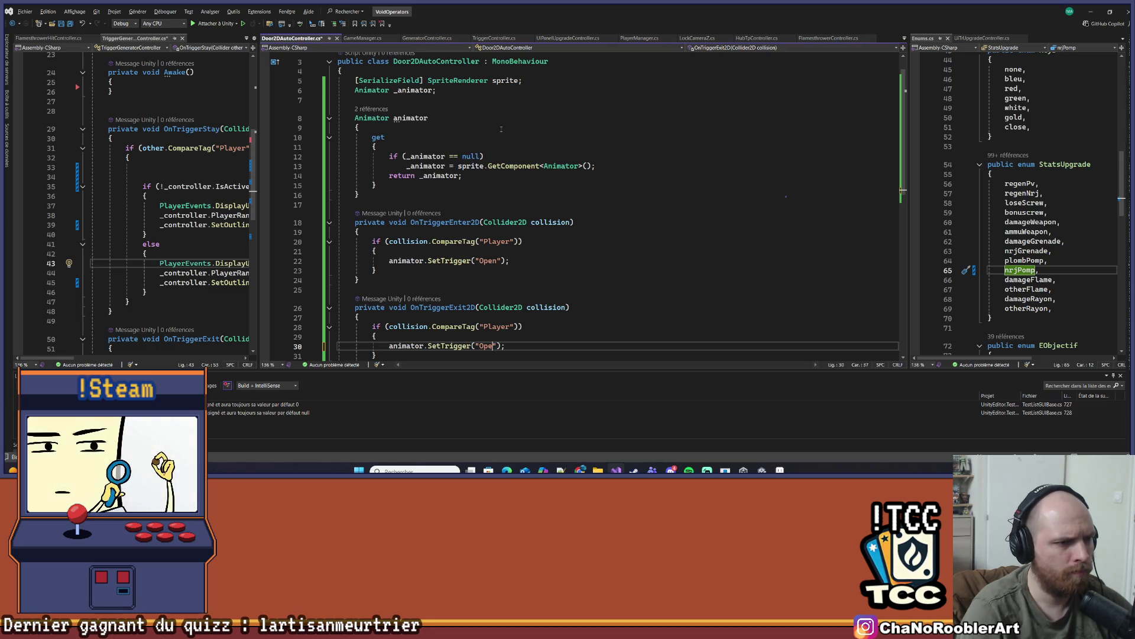
text(Clos)
key(ctrl+s)
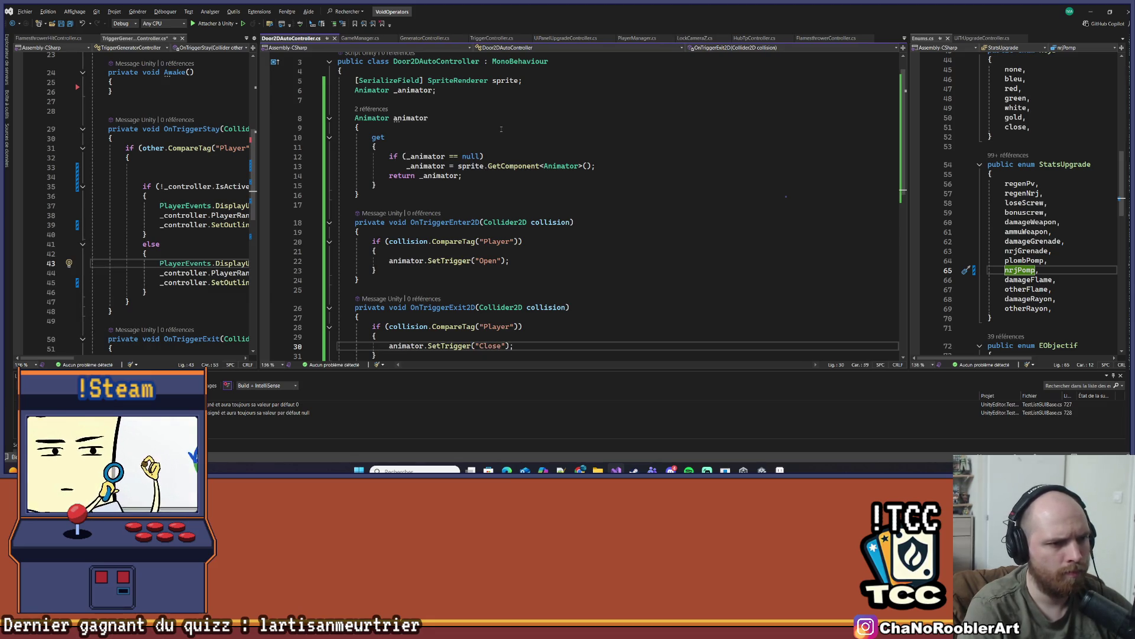
Rename the animator property to Animator with Ctrl+R, then go back to Unity
click(501, 128)
scroll(down, 3)
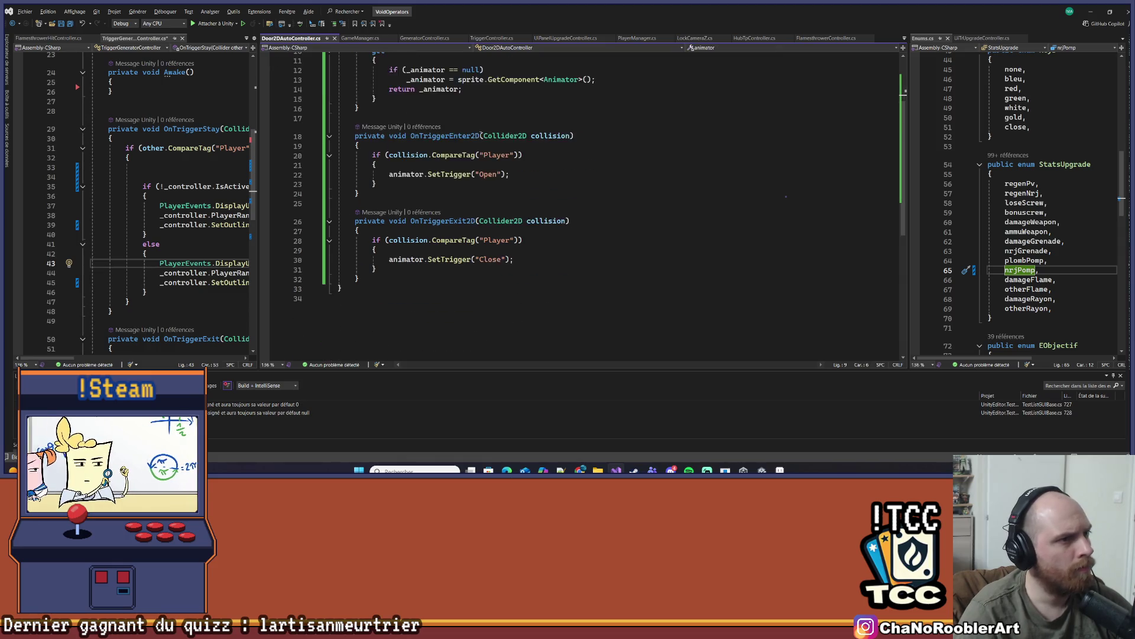
drag(432, 89, 338, 89)
click(394, 90)
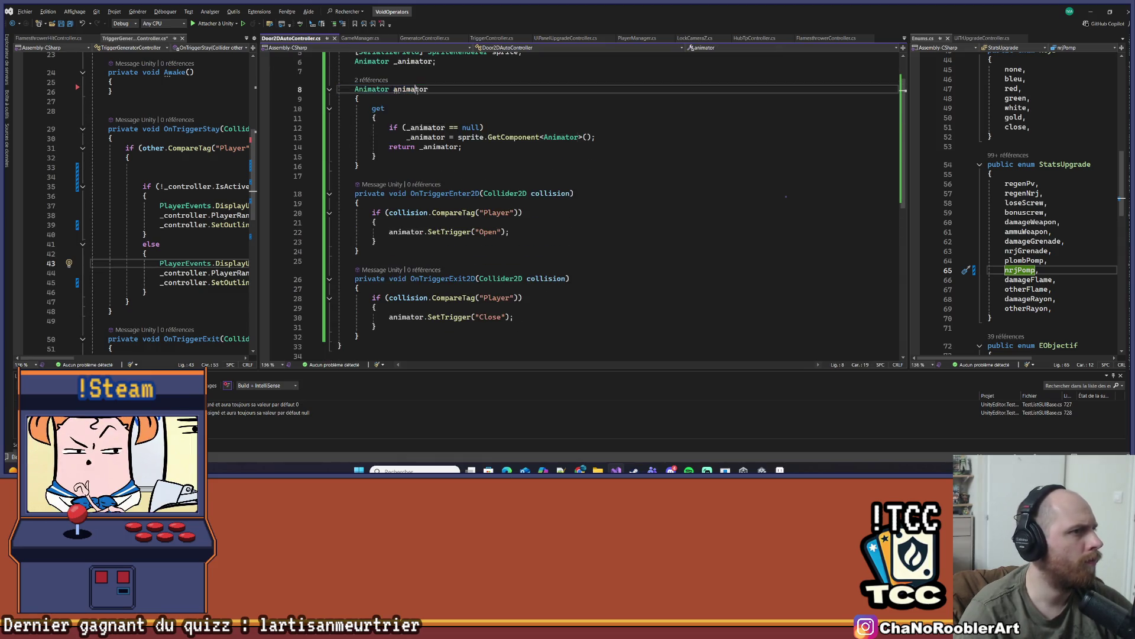
key(ctrl+r)
key(ctrl+r)
key(Delete)
text(A)
key(Return)
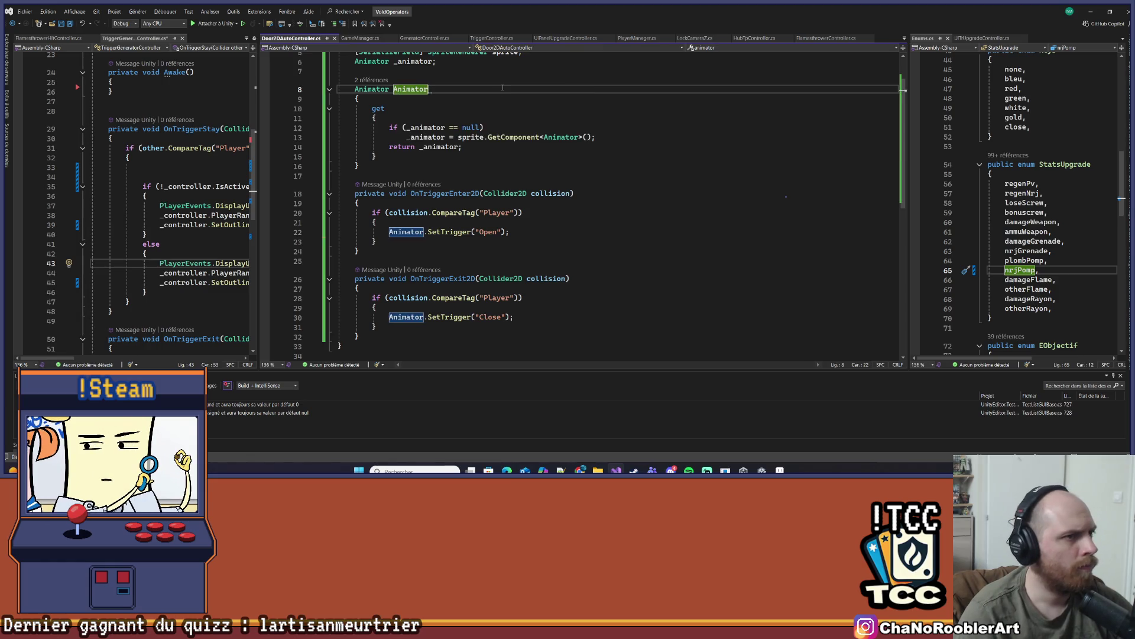
click(621, 261)
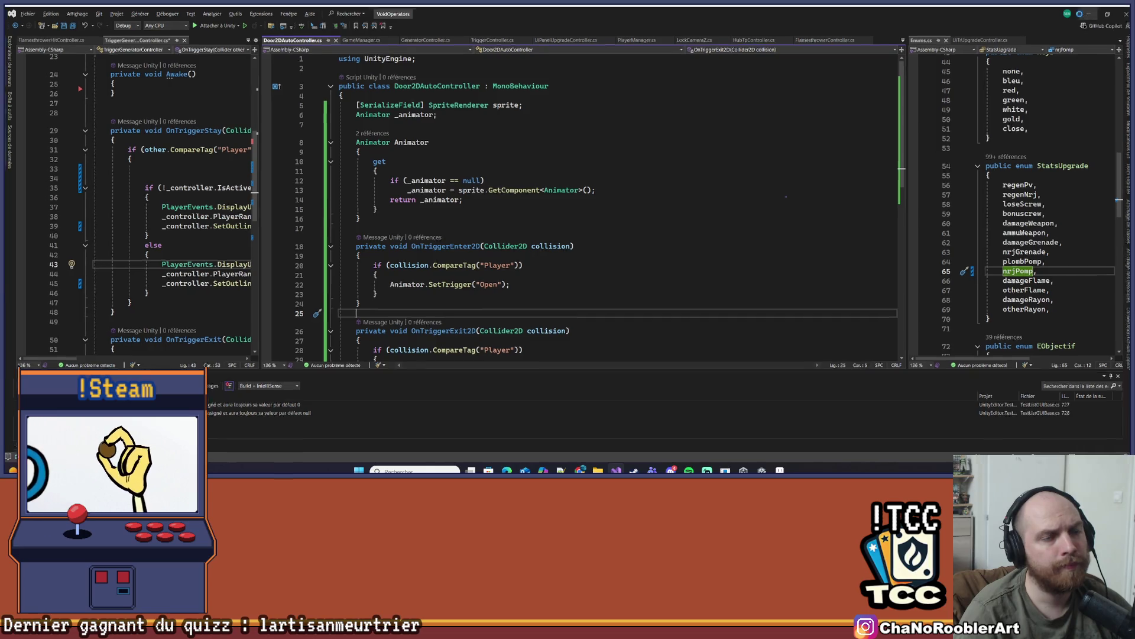
key(alt+Tab)
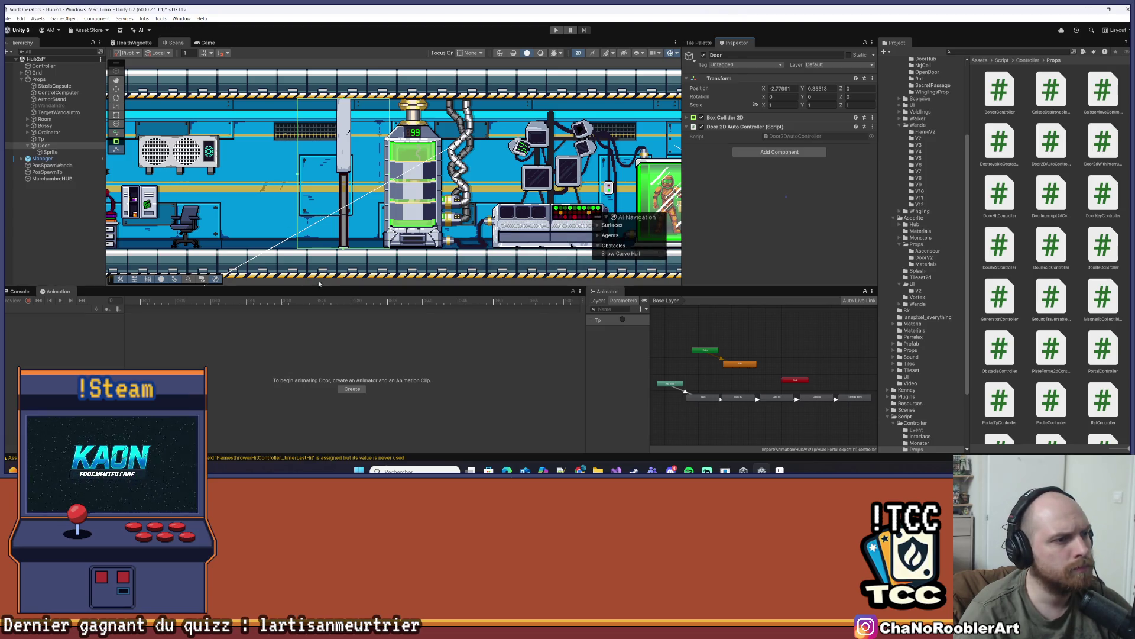
Enlarge the Scene view over the bottom panel, check the Console, then return to Animation
drag(347, 287, 319, 337)
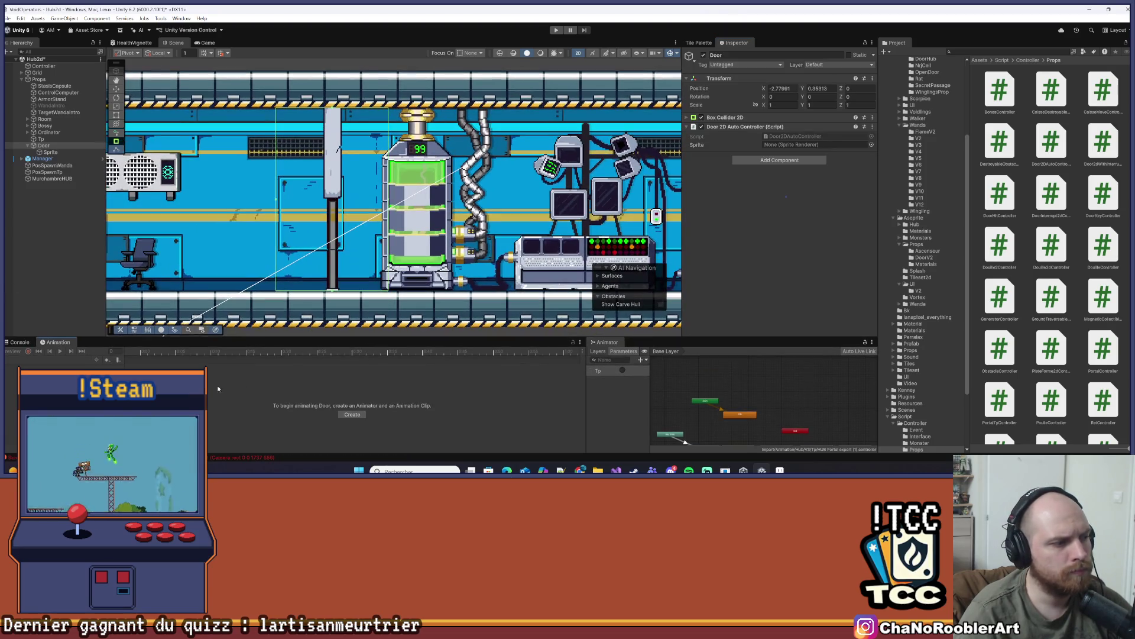
click(18, 343)
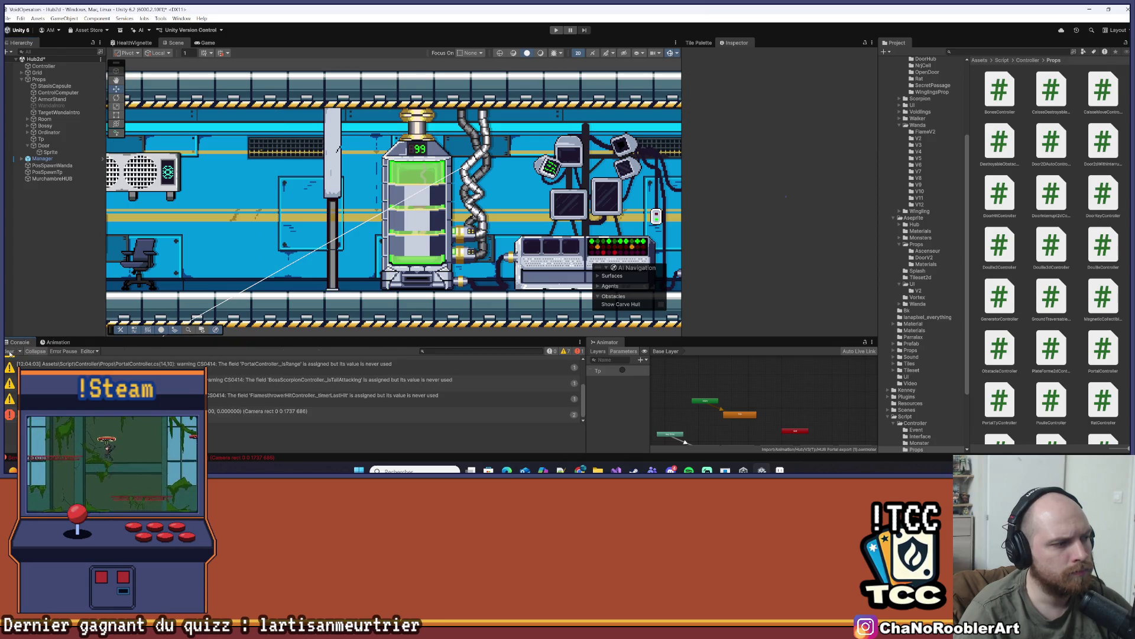
click(55, 342)
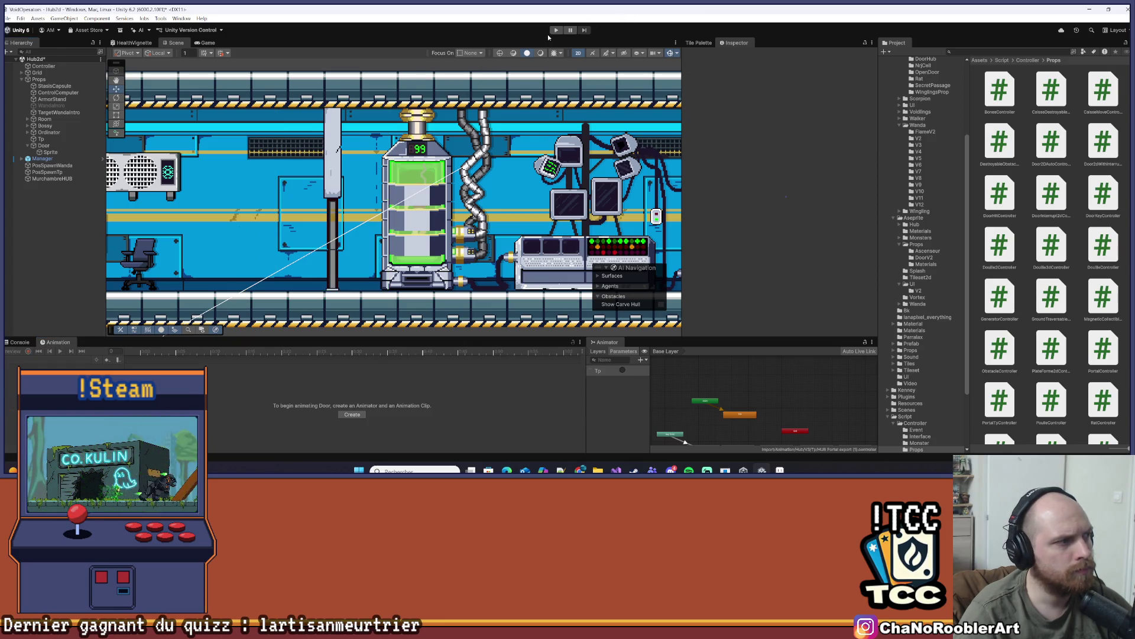
click(559, 29)
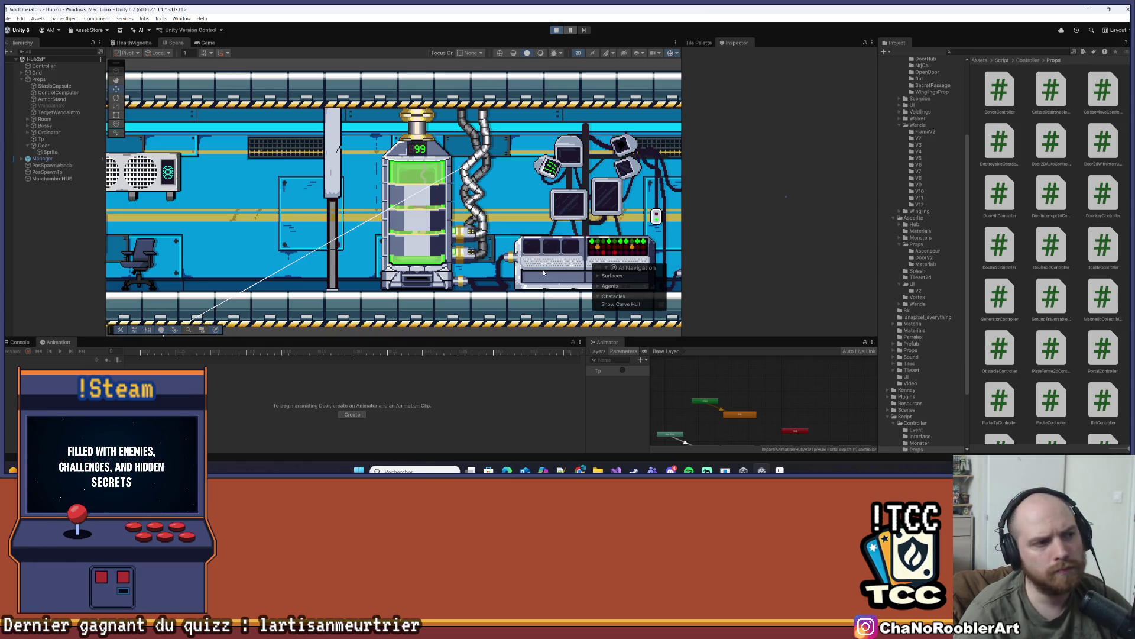
key(d)
key(d)
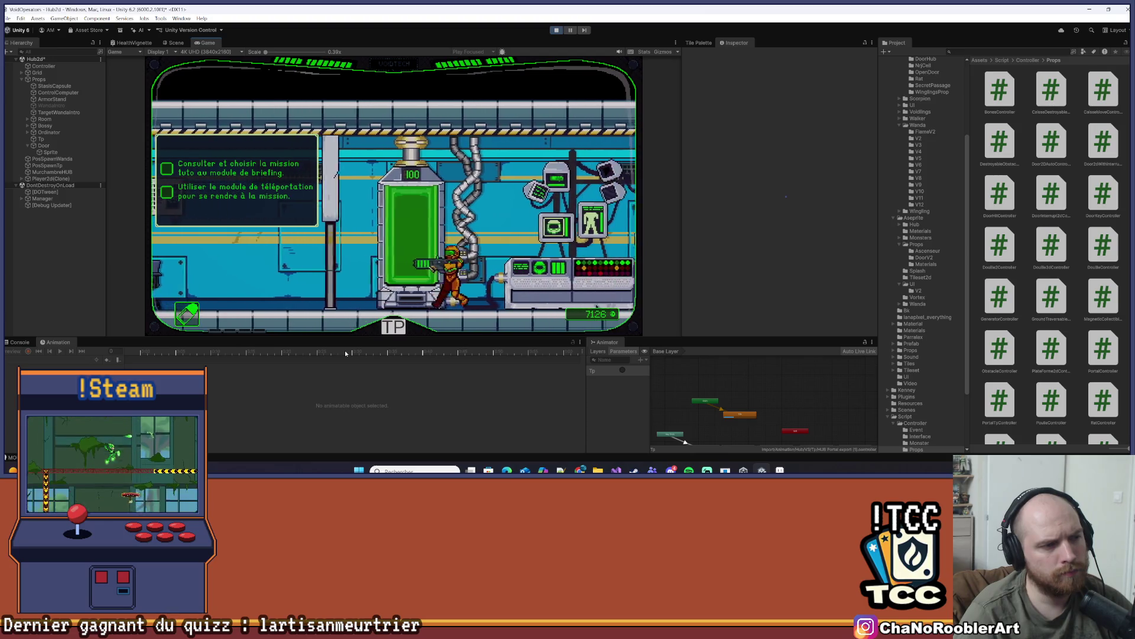
key(a)
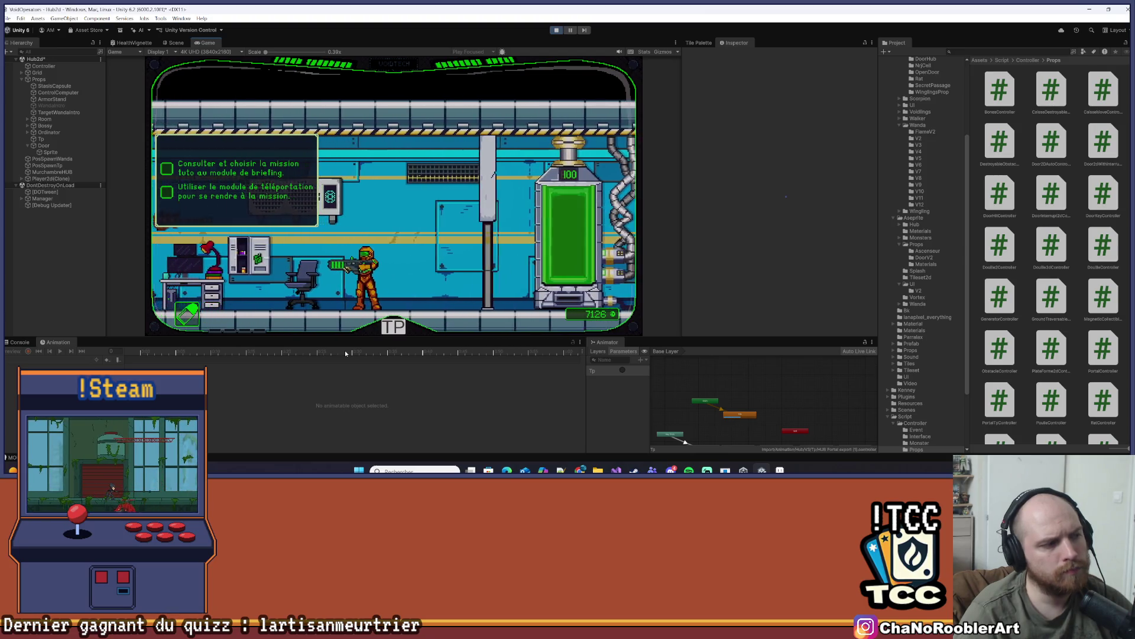
key(d)
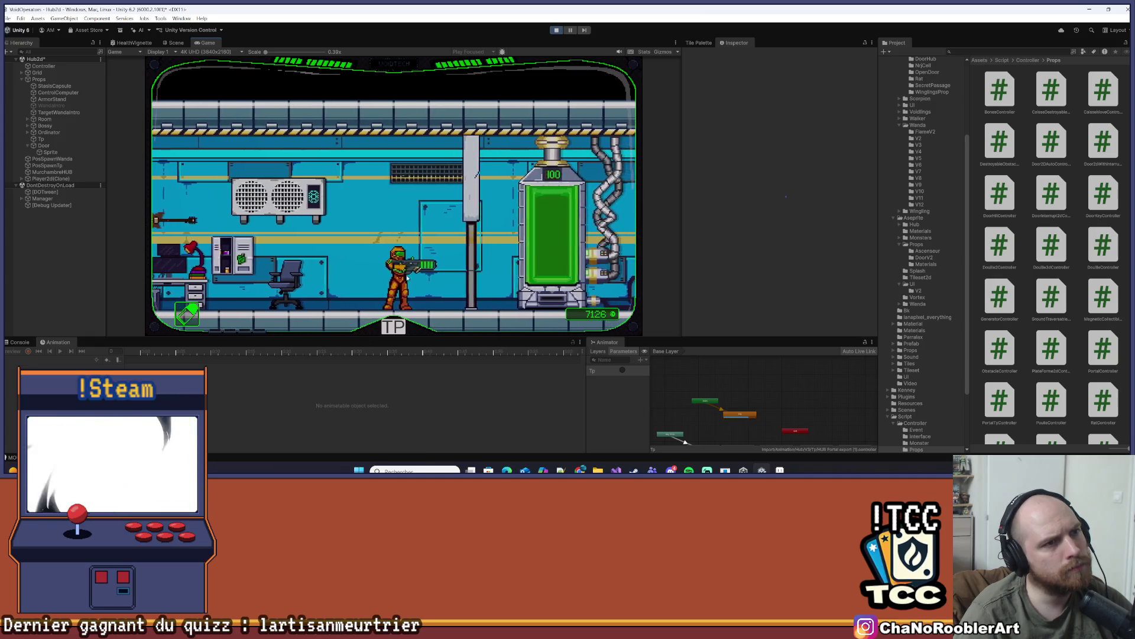
key(ctrl+p)
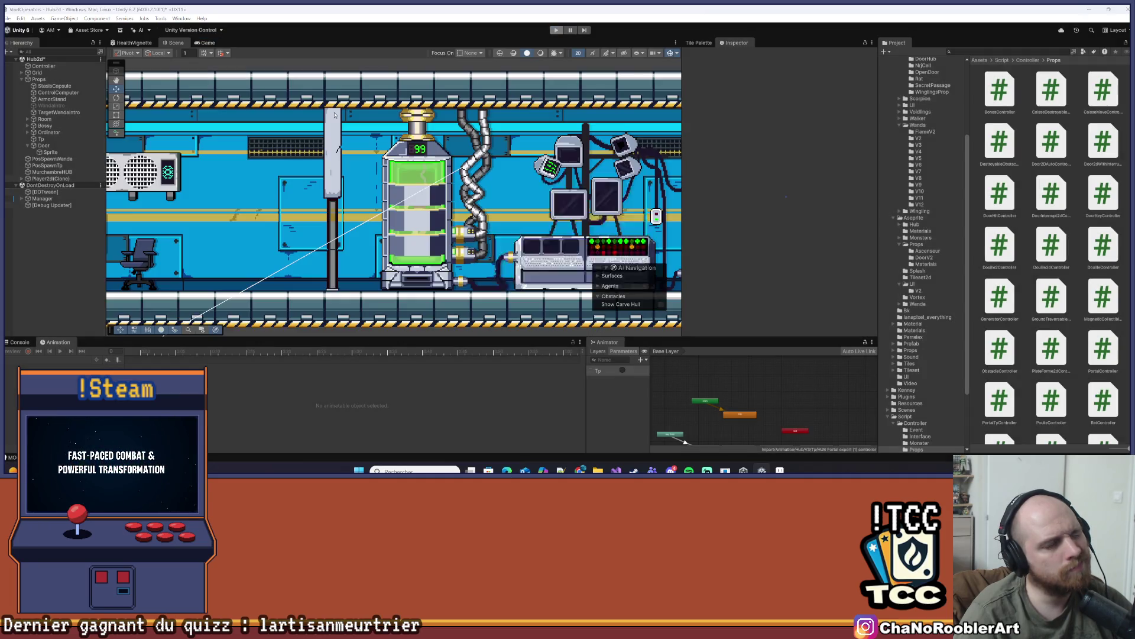
Put Door and its children on layer 11: TriggerPlayer, save Hub2d, and enter Play mode
click(642, 186)
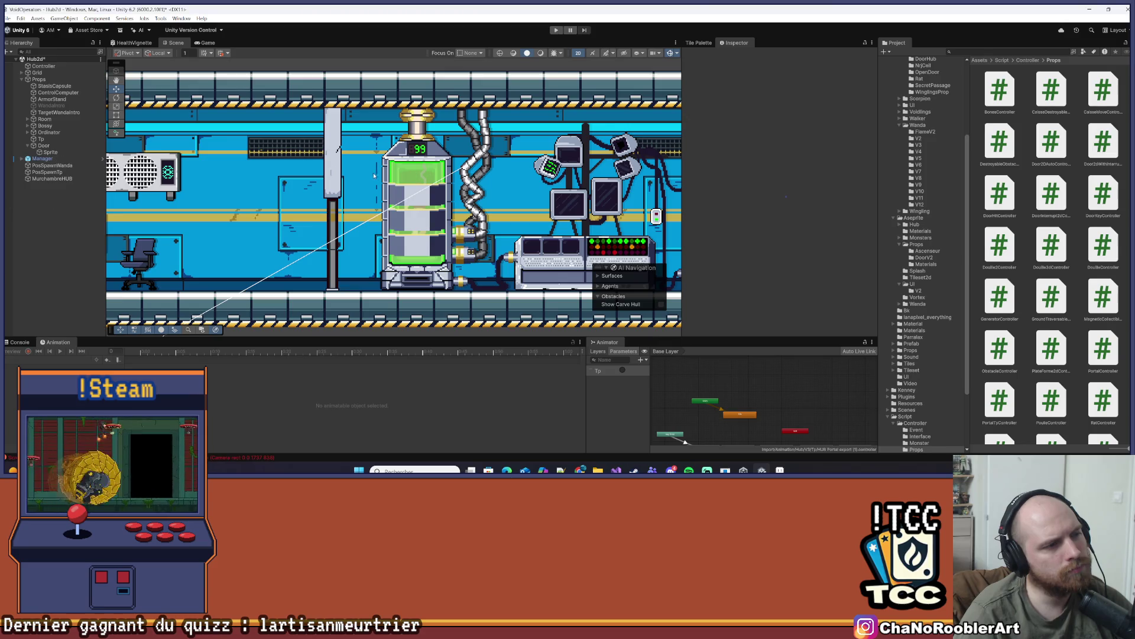
click(330, 172)
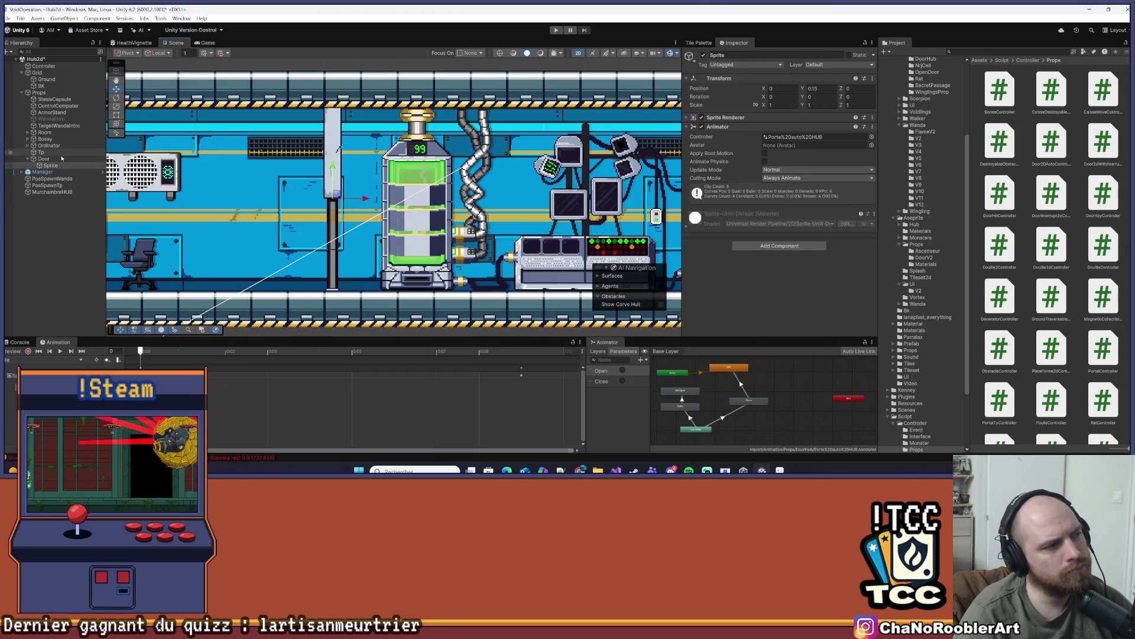
click(52, 160)
click(811, 65)
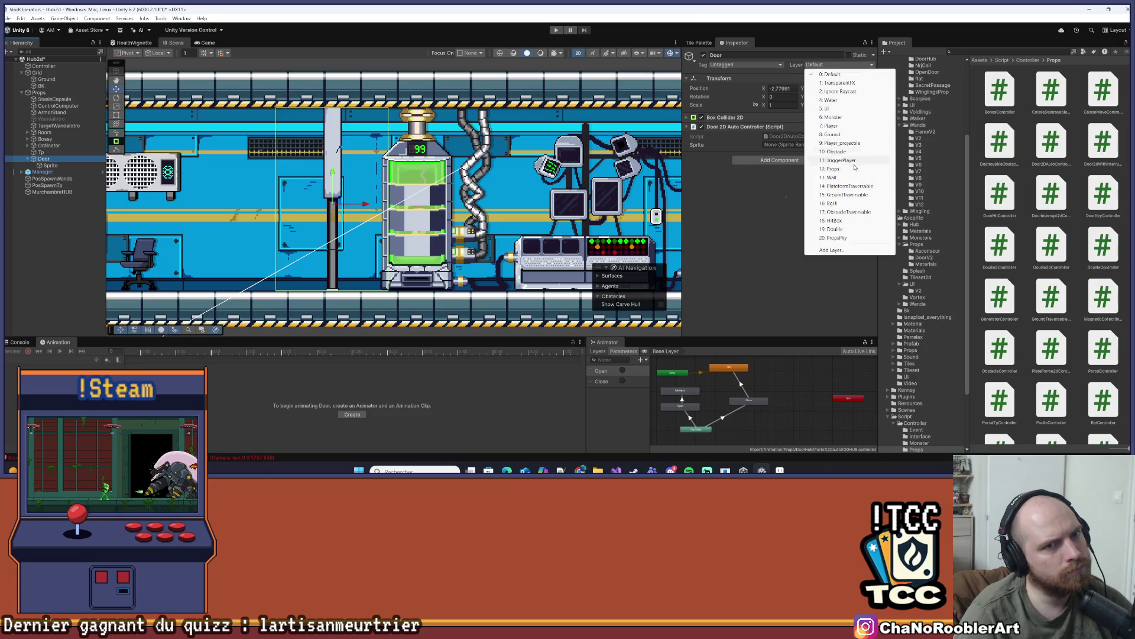
click(839, 160)
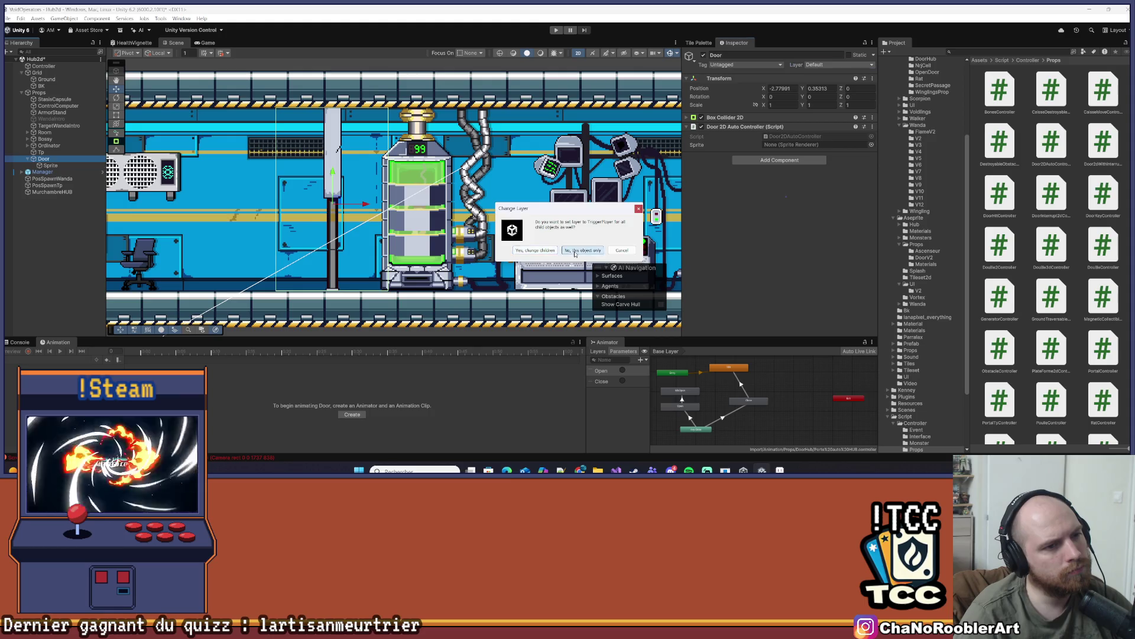
click(549, 252)
key(ctrl+s)
key(ctrl+p)
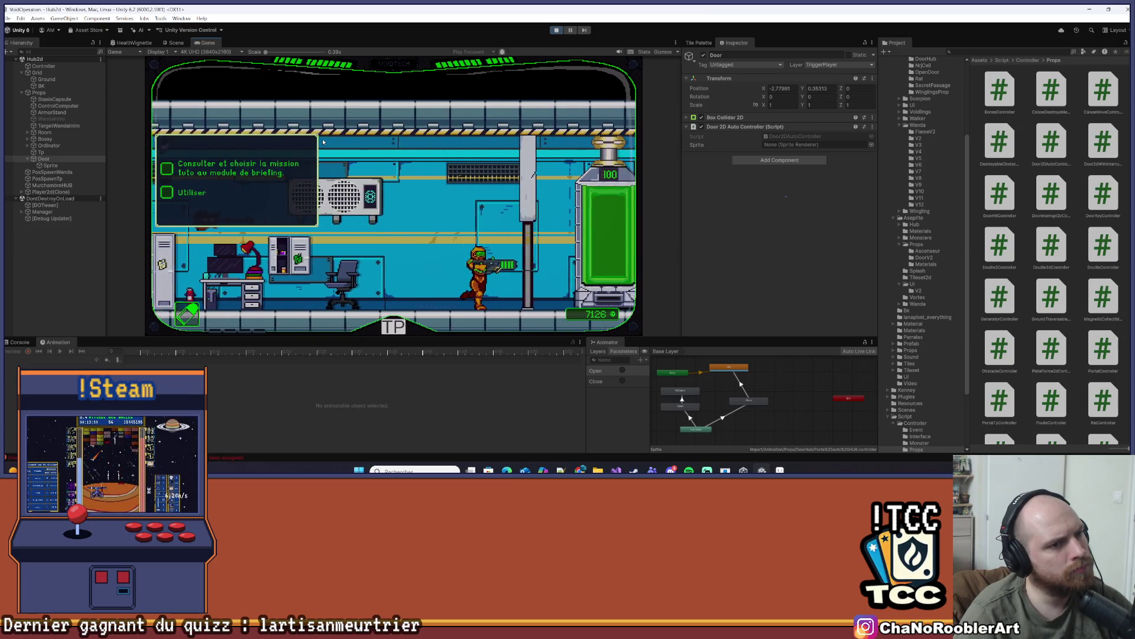
Stop the game, assign the door's Sprite to the controller's Sprite field, and replay
key(Left)
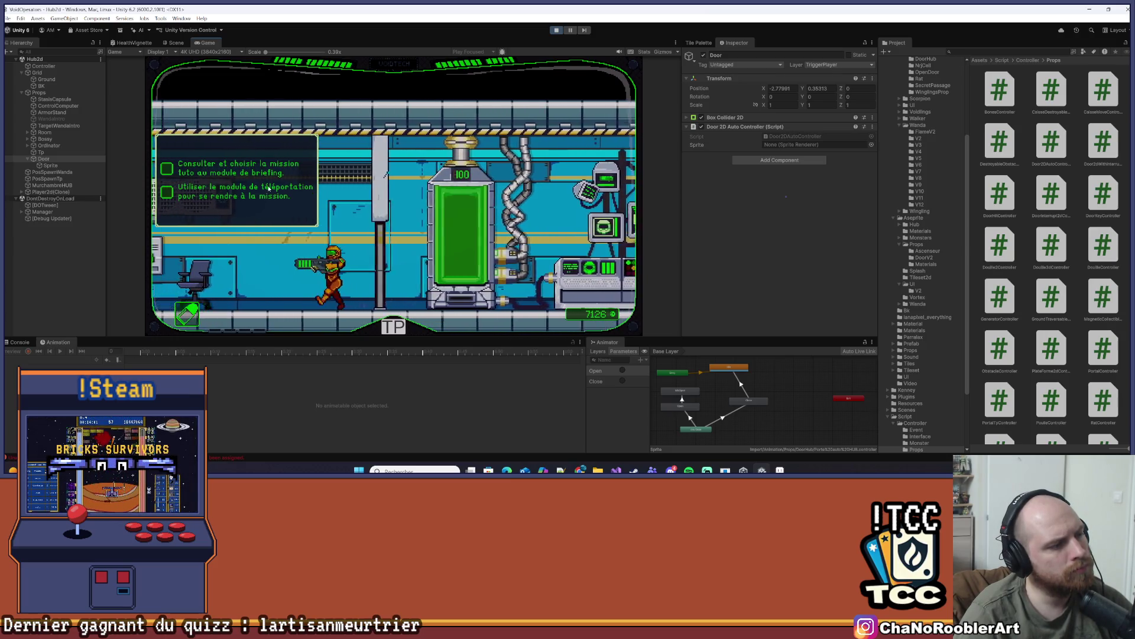
click(555, 30)
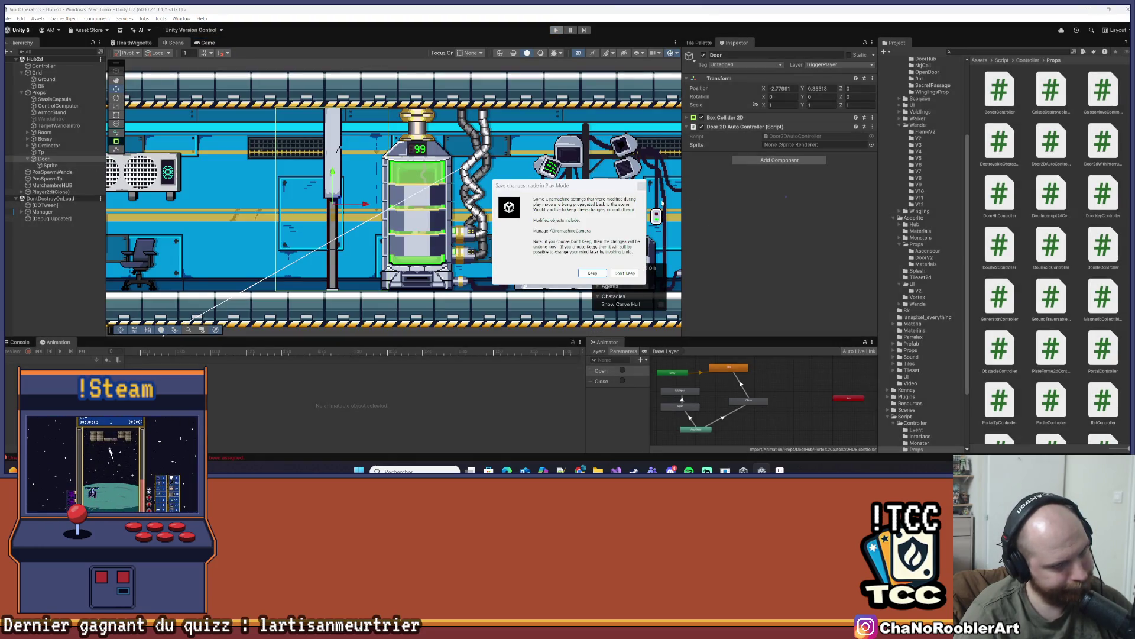
key(Return)
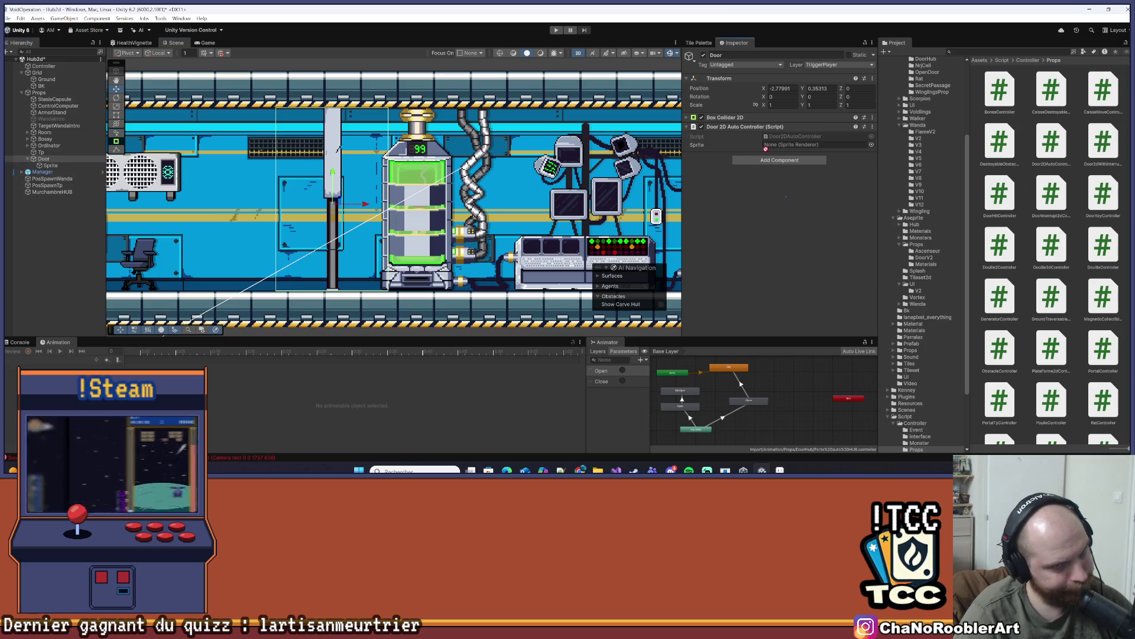
drag(764, 149, 768, 146)
click(556, 30)
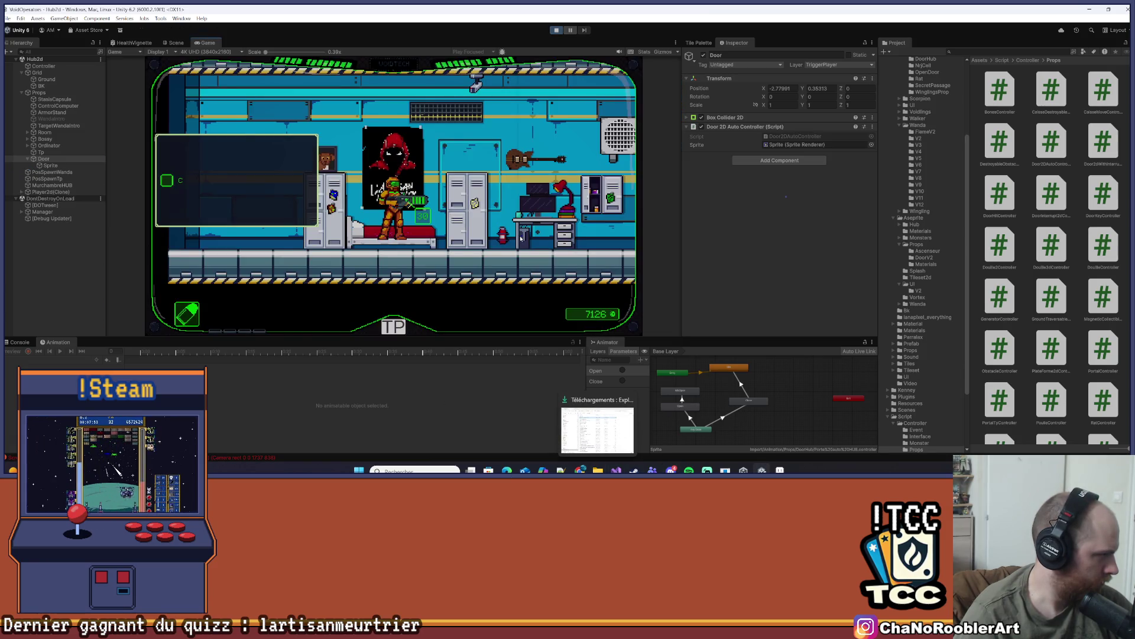
Walk the character back and forth past the green tank near the door, then dismiss the play-mode prompt
key(d)
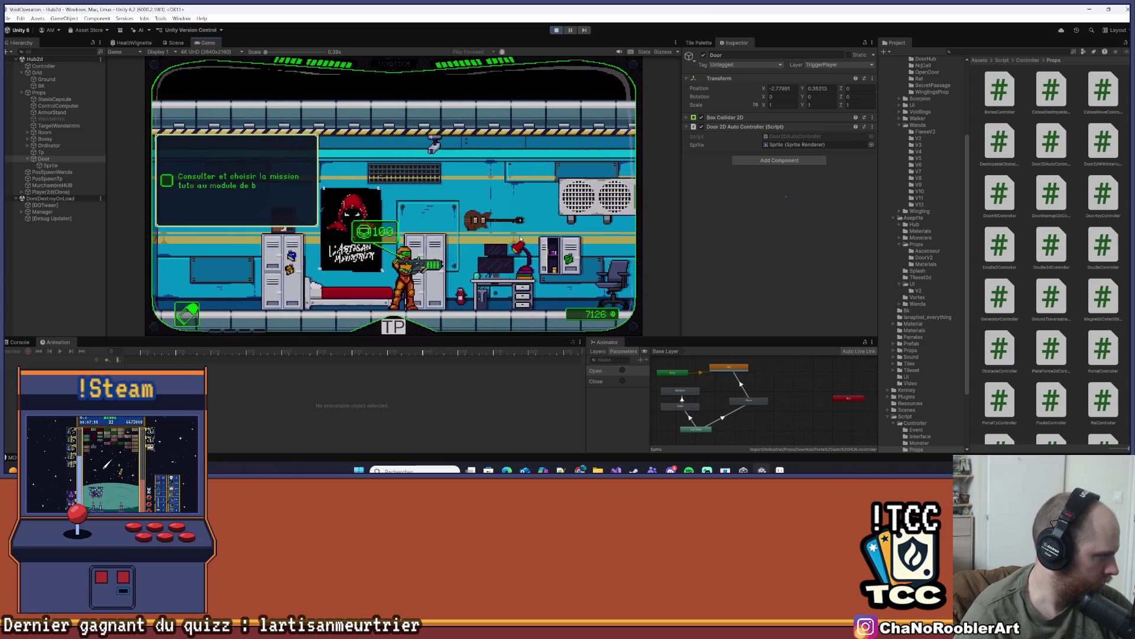
key(d)
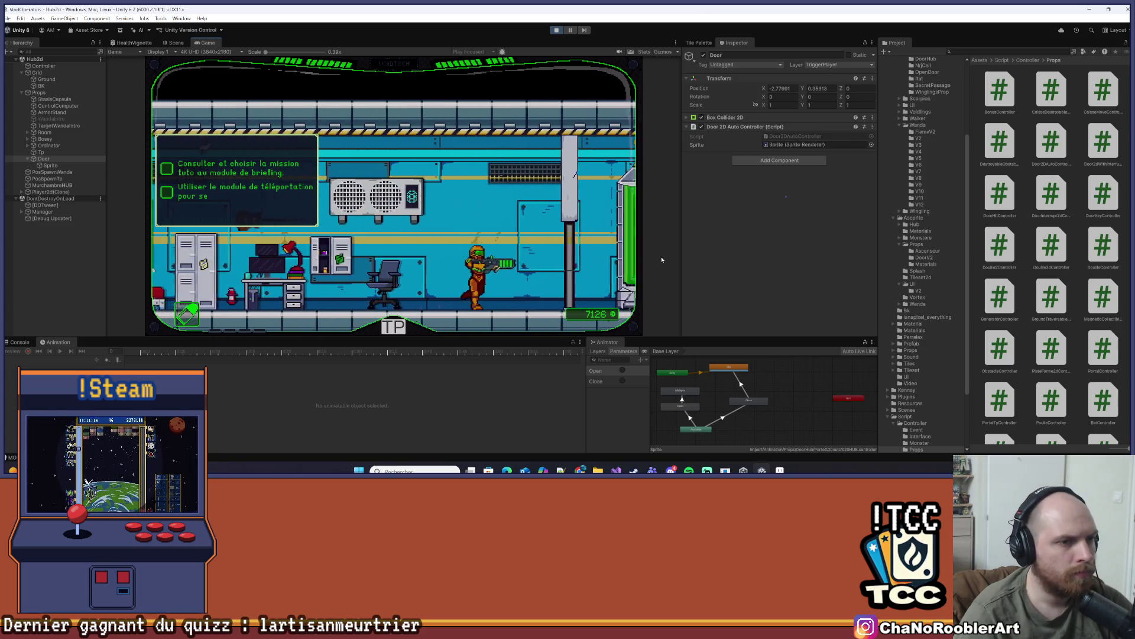
key(a)
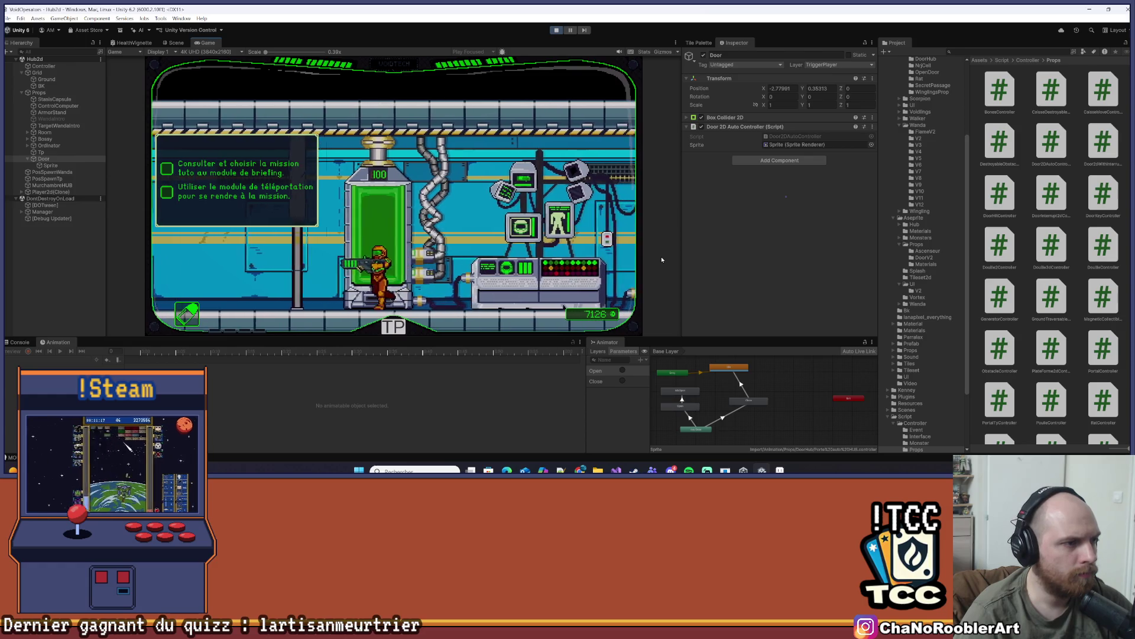
key(d)
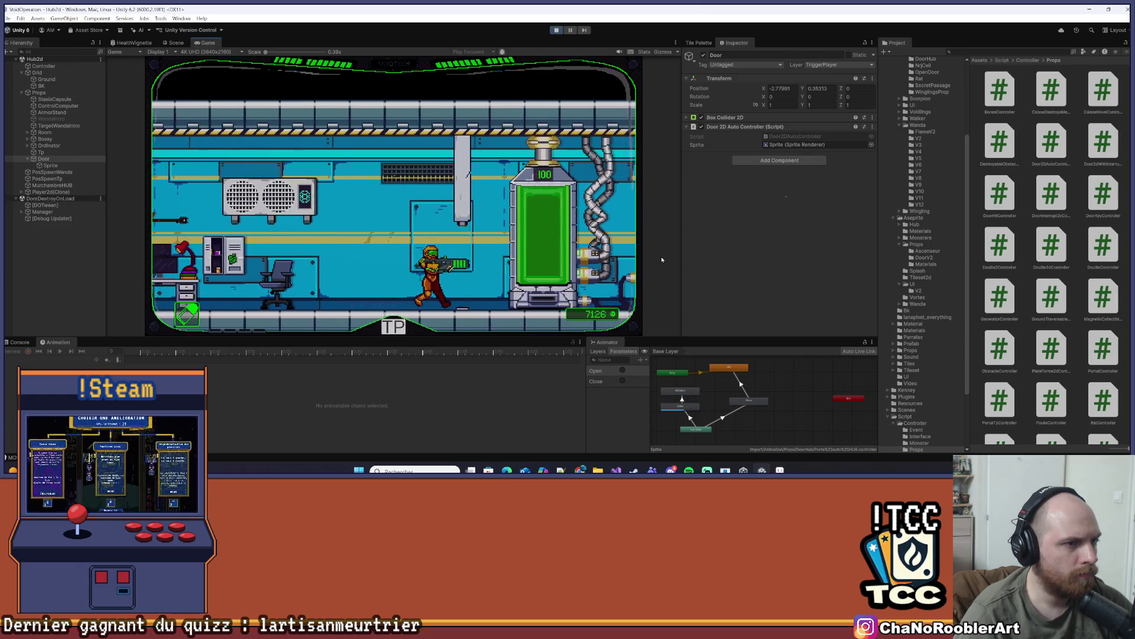
key(a)
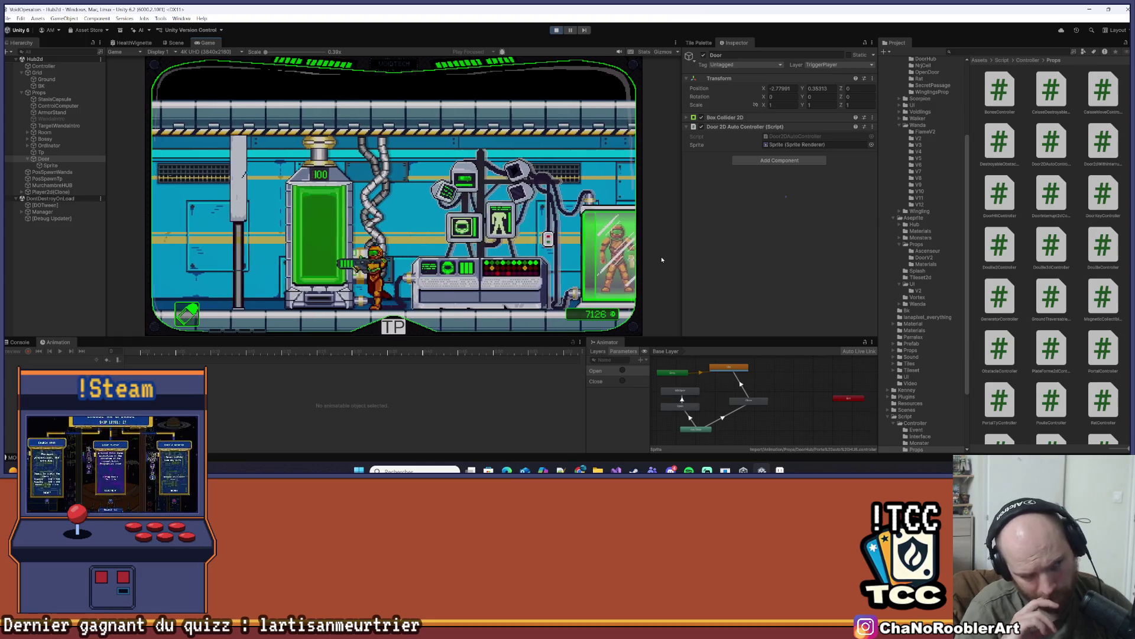
key(d)
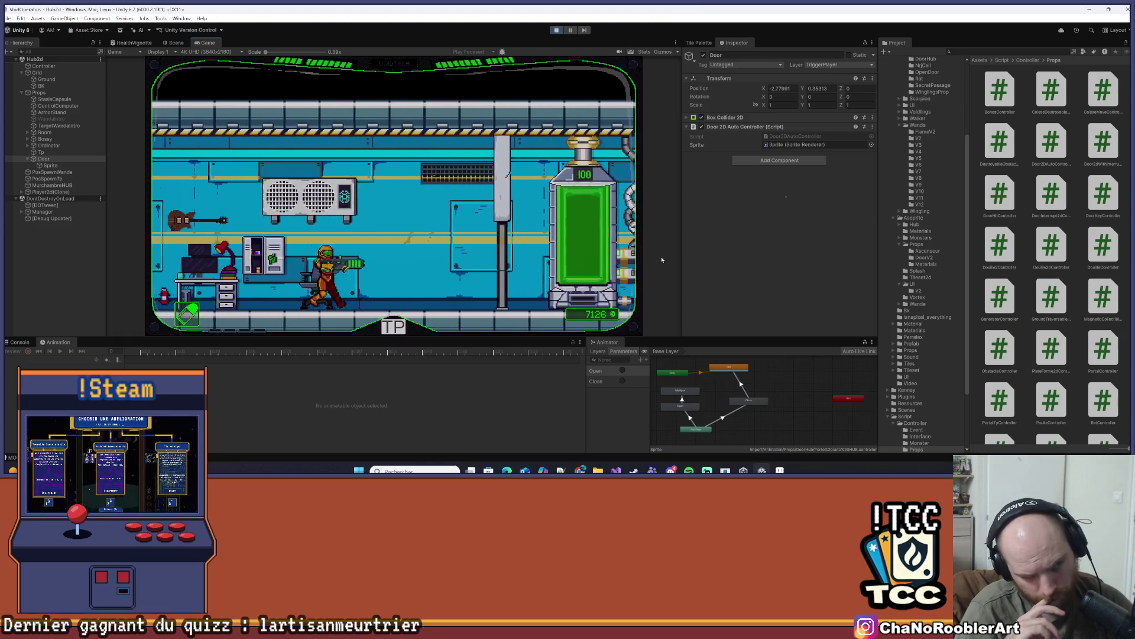
key(a)
key(d)
key(a)
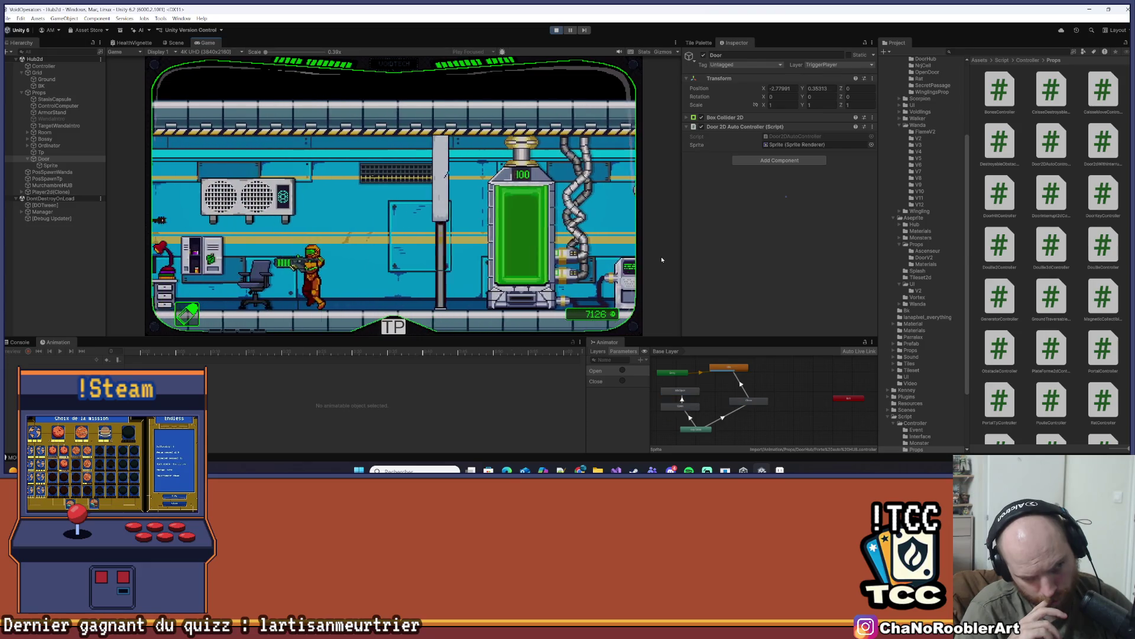
key(d)
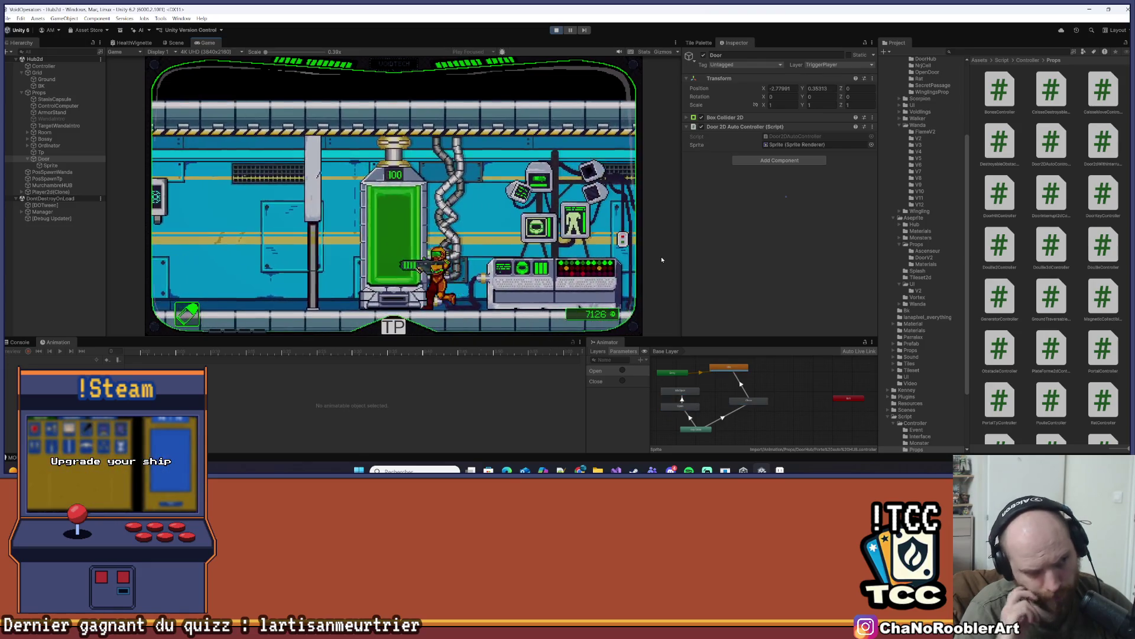
key(a)
key(d)
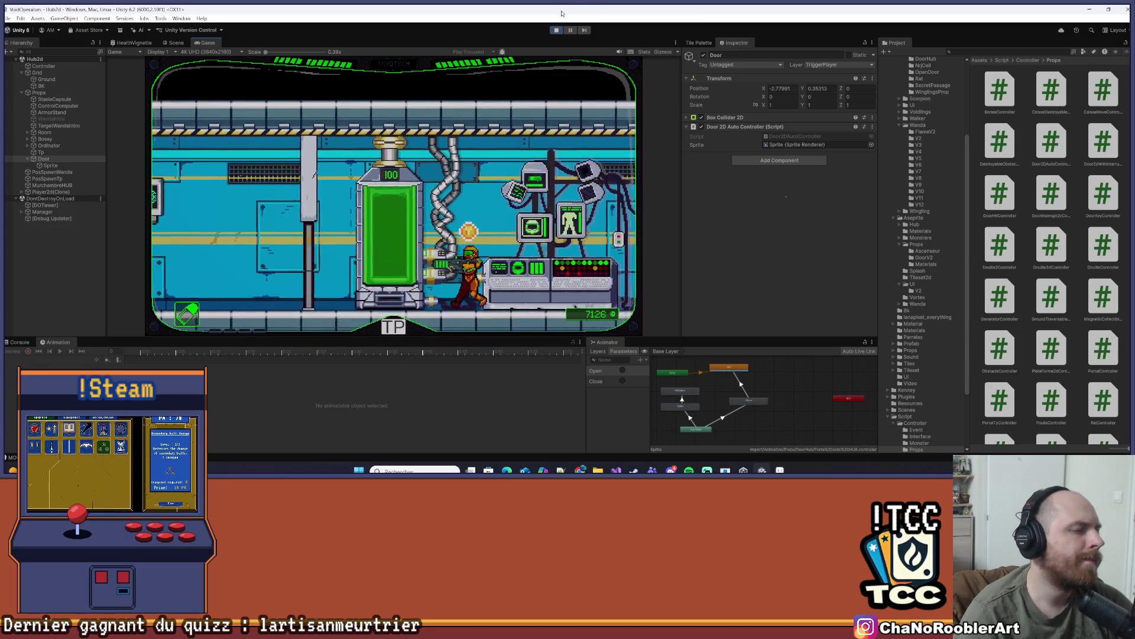
key(a)
key(d)
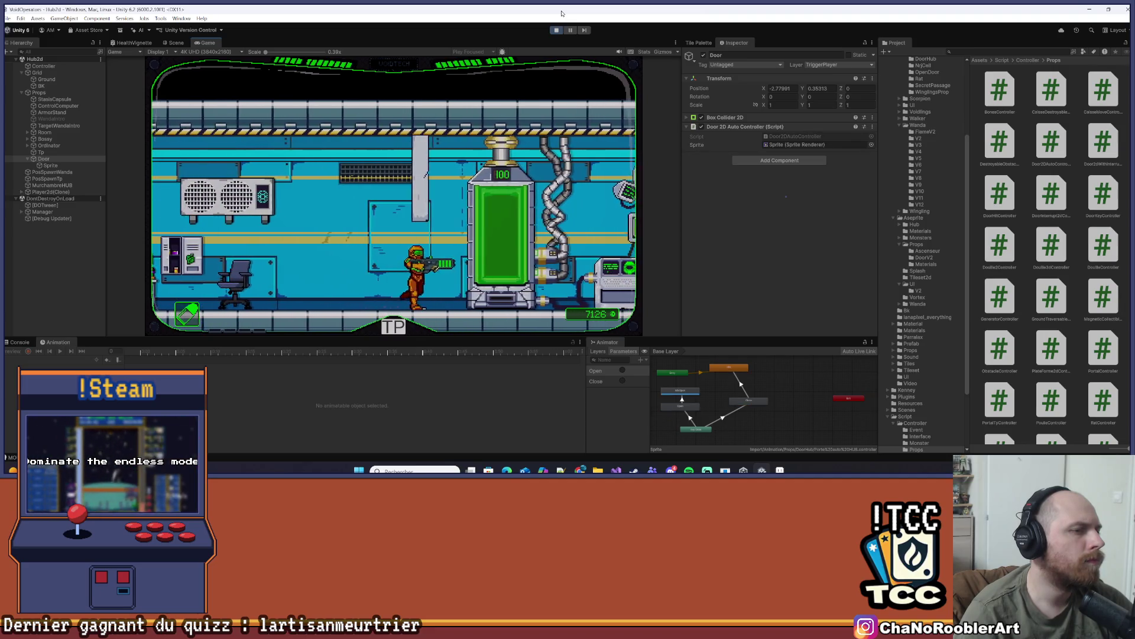
key(a)
key(d)
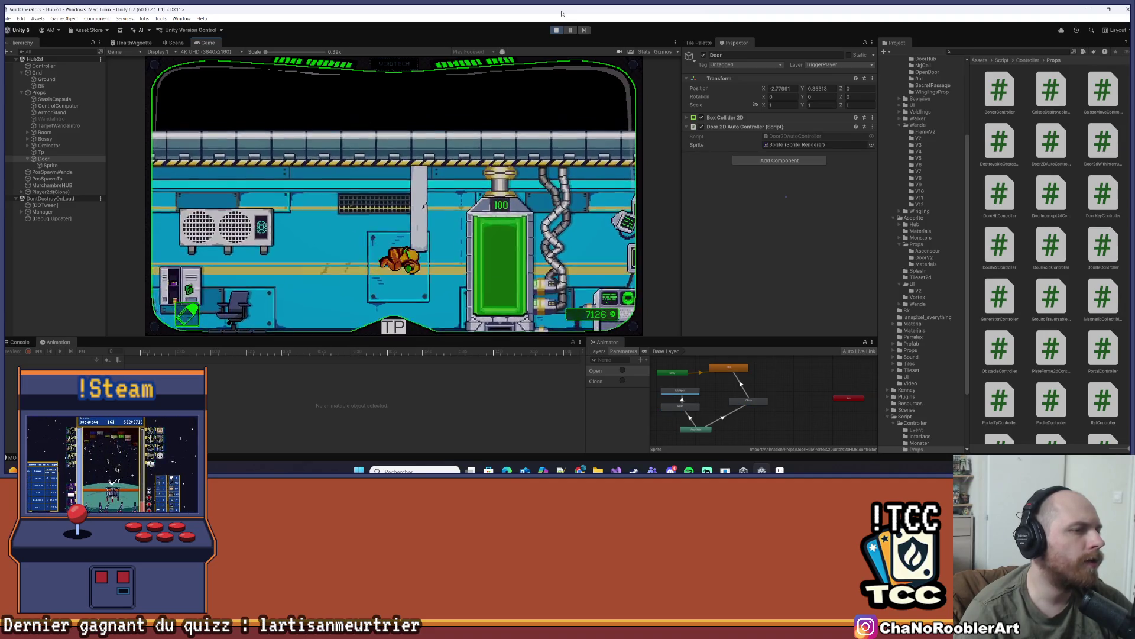
key(a)
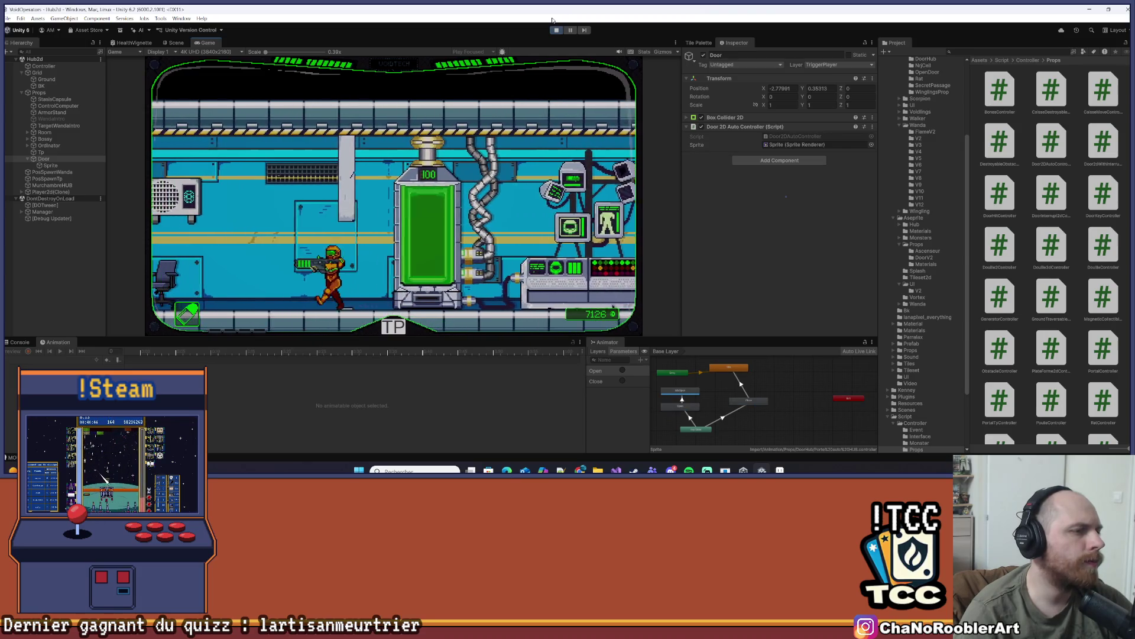
key(d)
key(a)
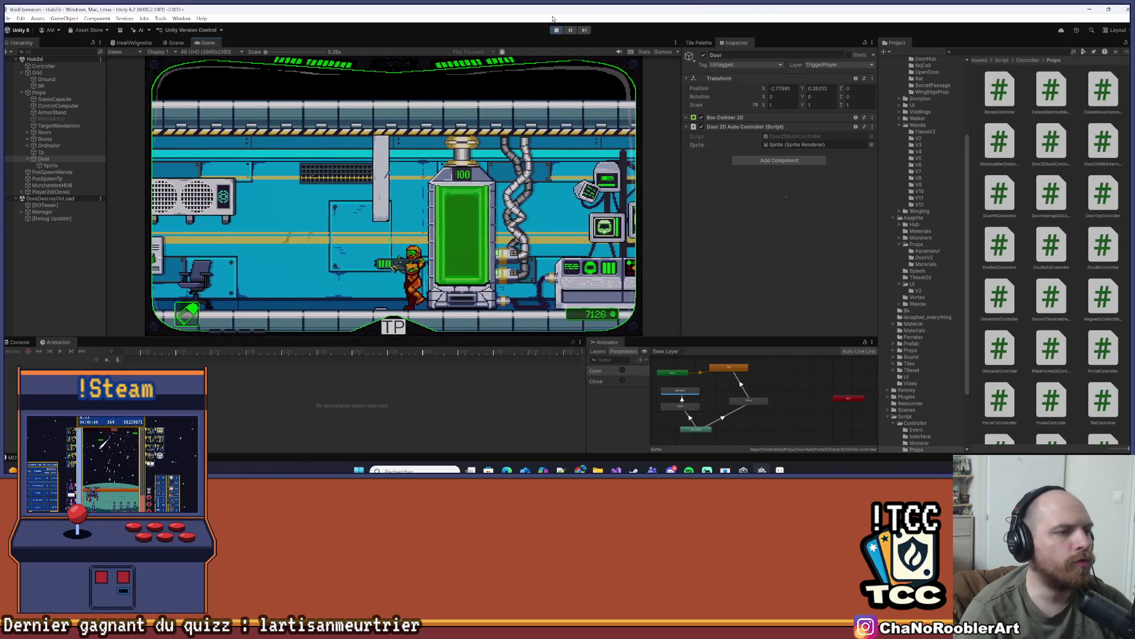
key(d)
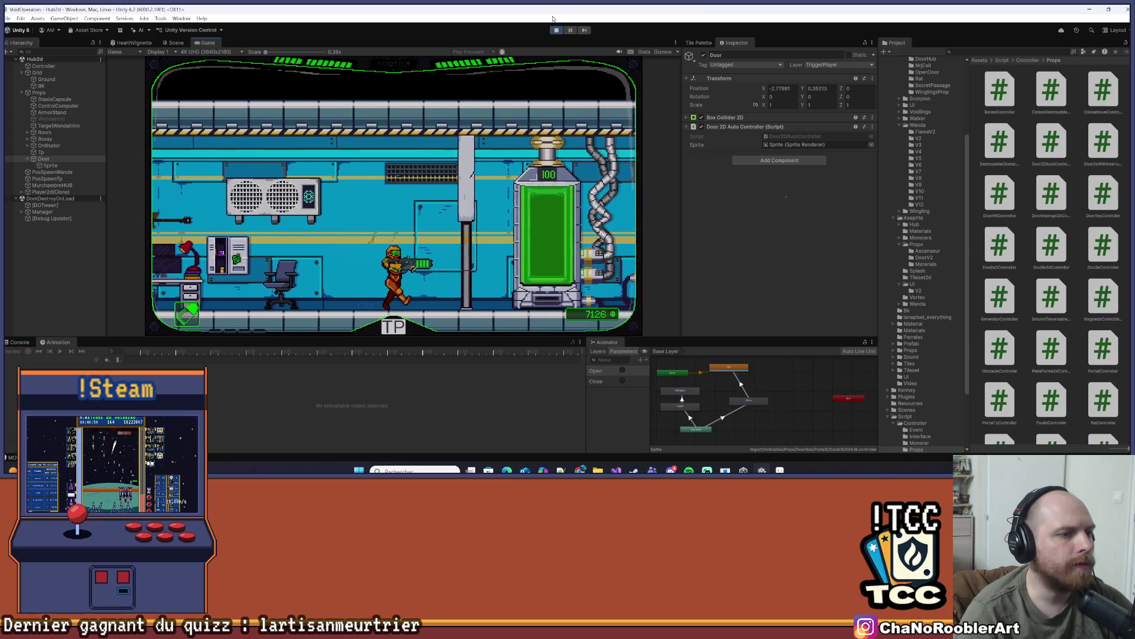
key(a)
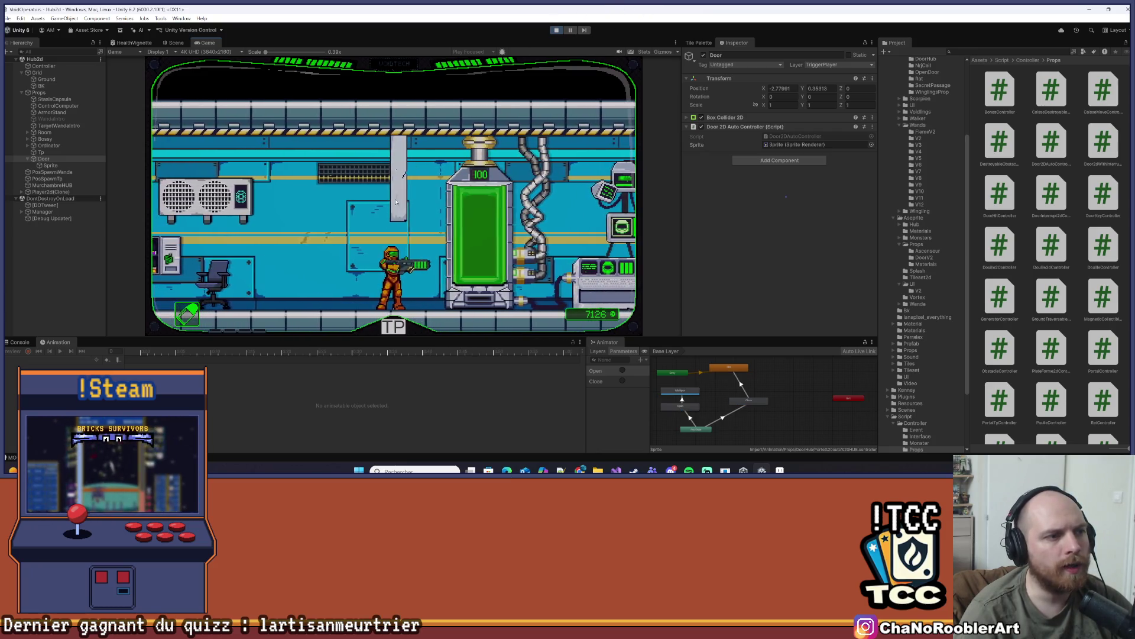
key(d)
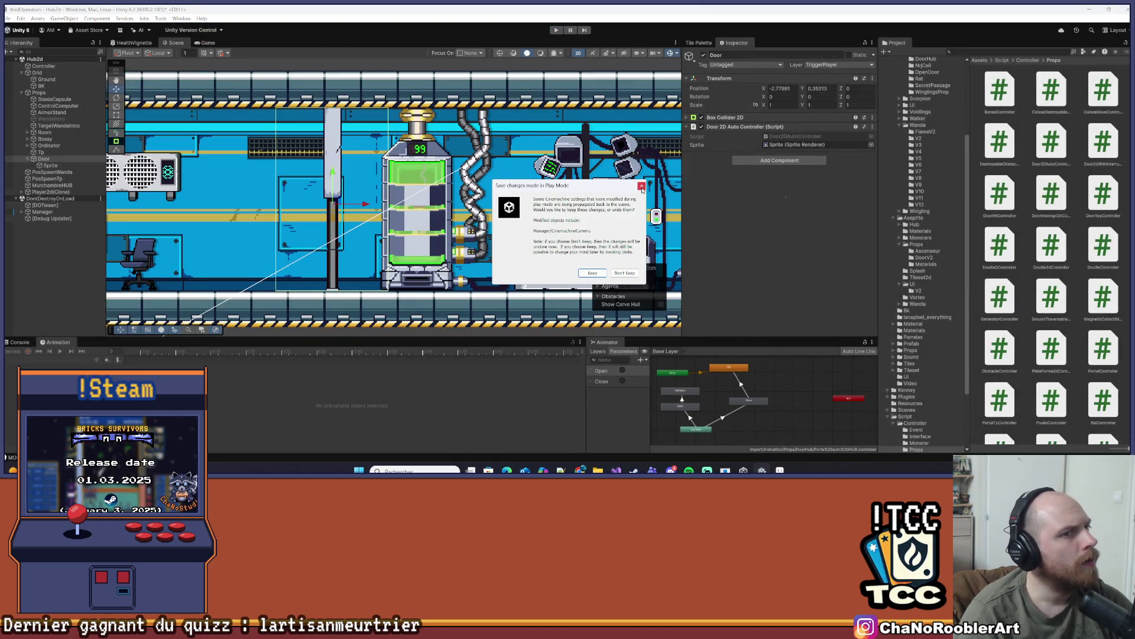
click(642, 187)
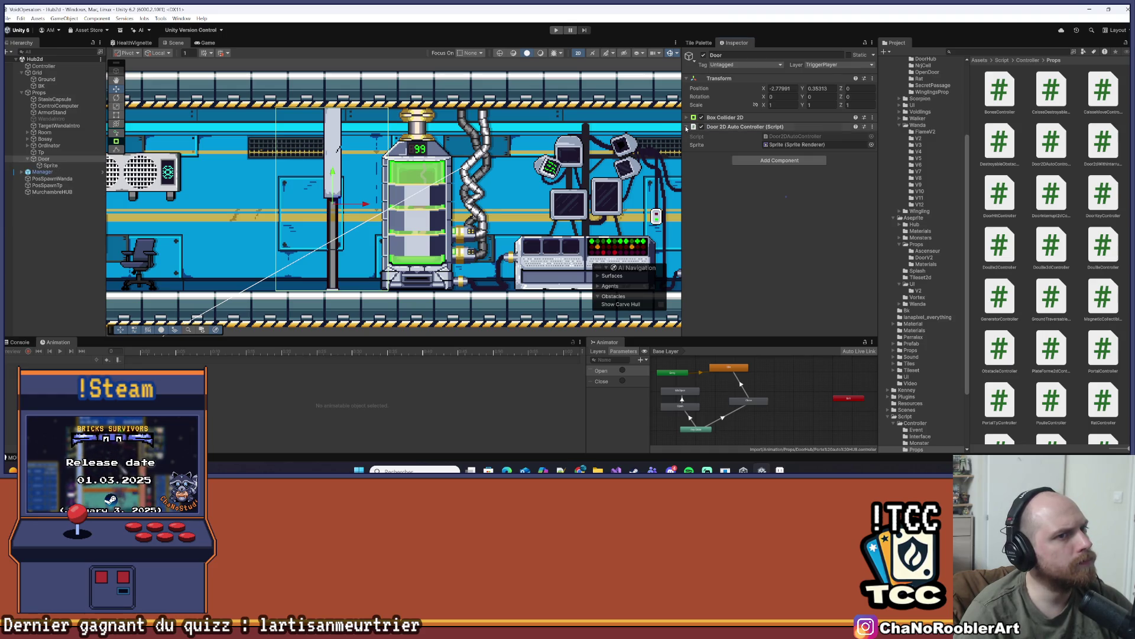
Create an empty child named 'Collider' under Door and add a Box Collider 2D to it
click(687, 127)
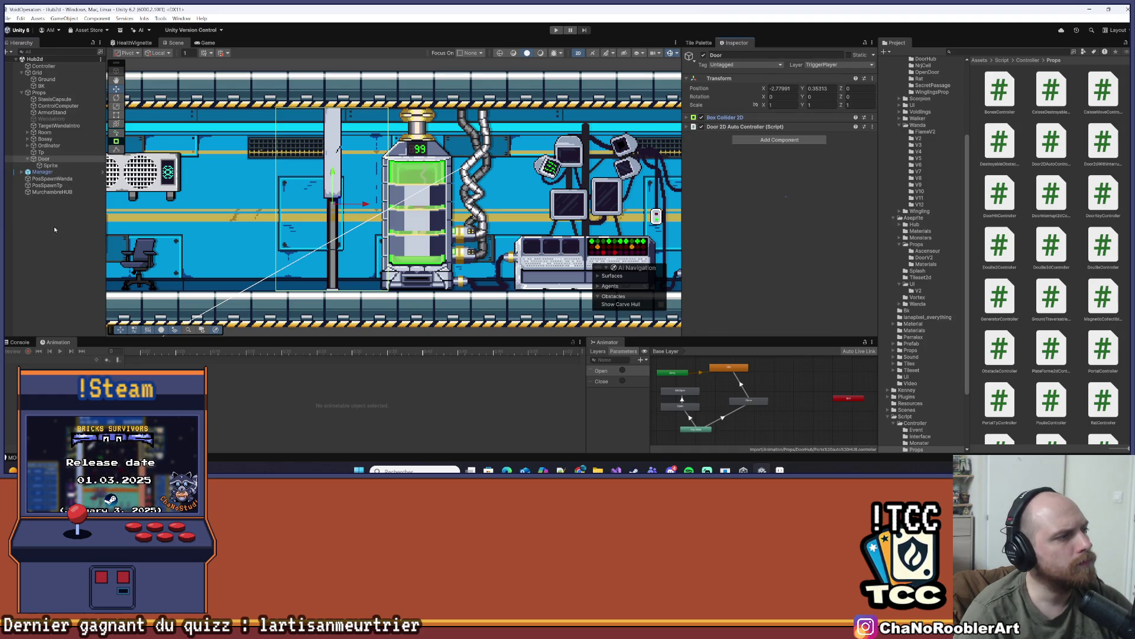
click(56, 159)
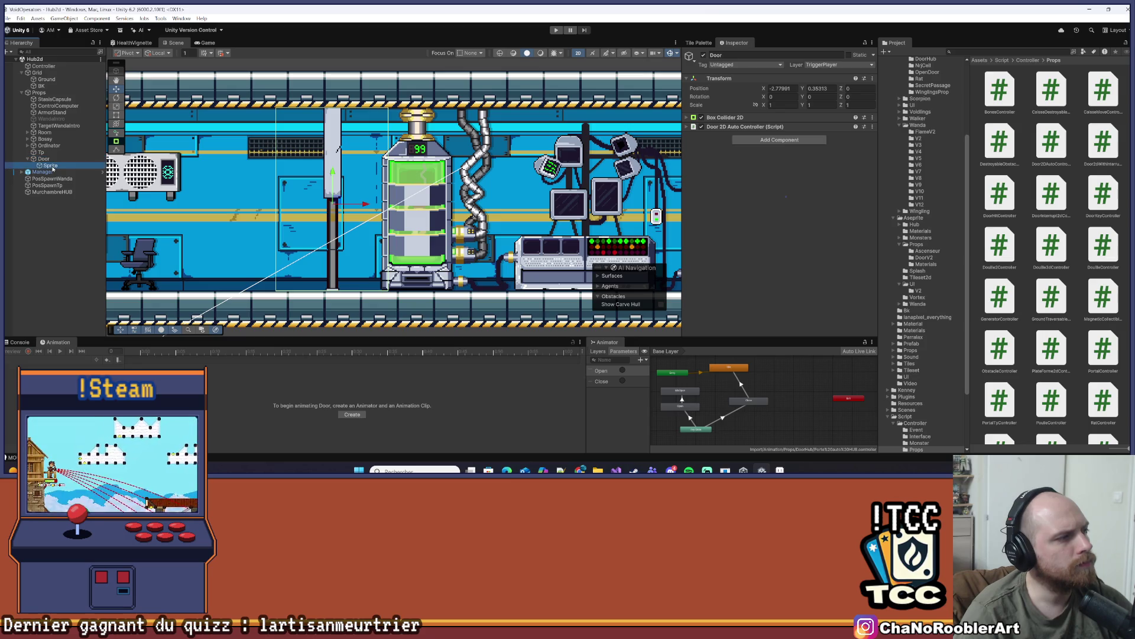
click(51, 166)
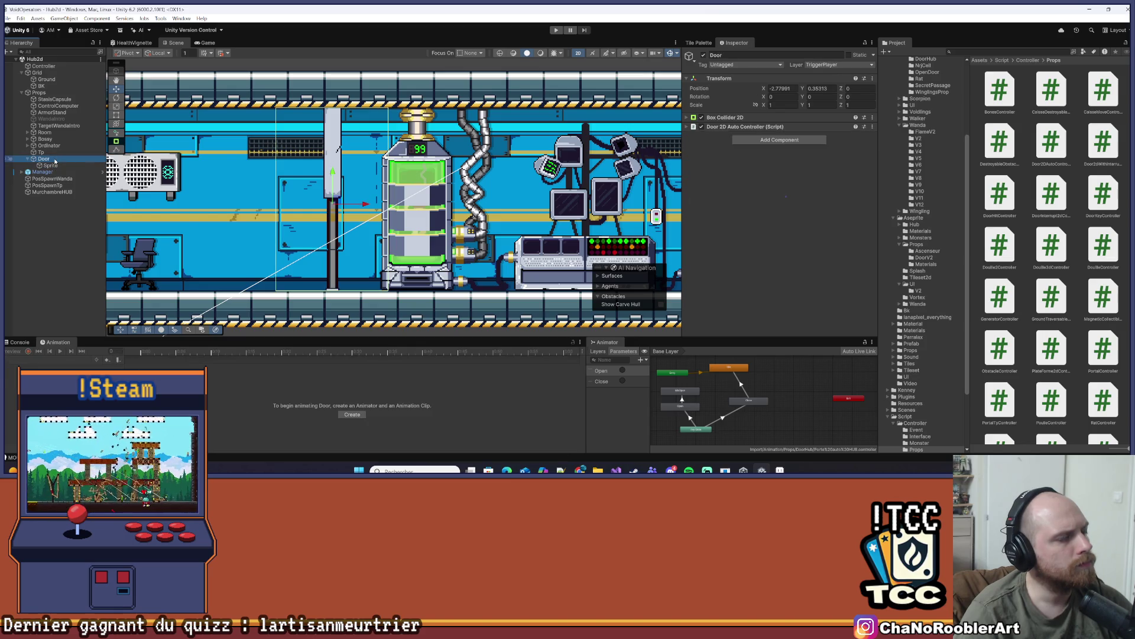
right_click(55, 160)
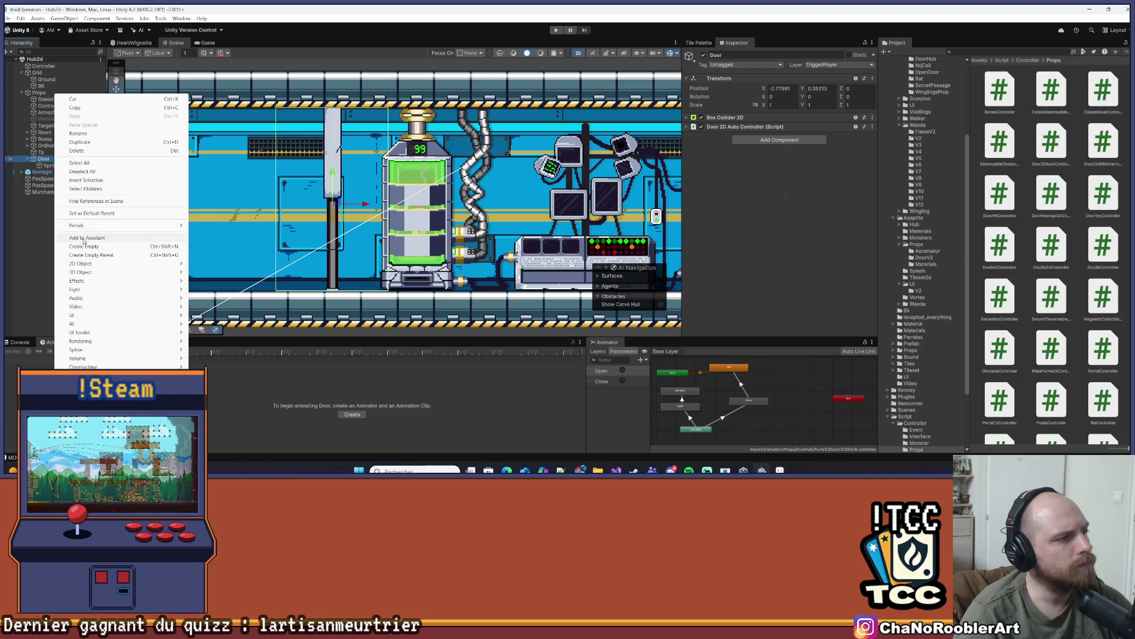
click(83, 247)
text(Collider)
key(Return)
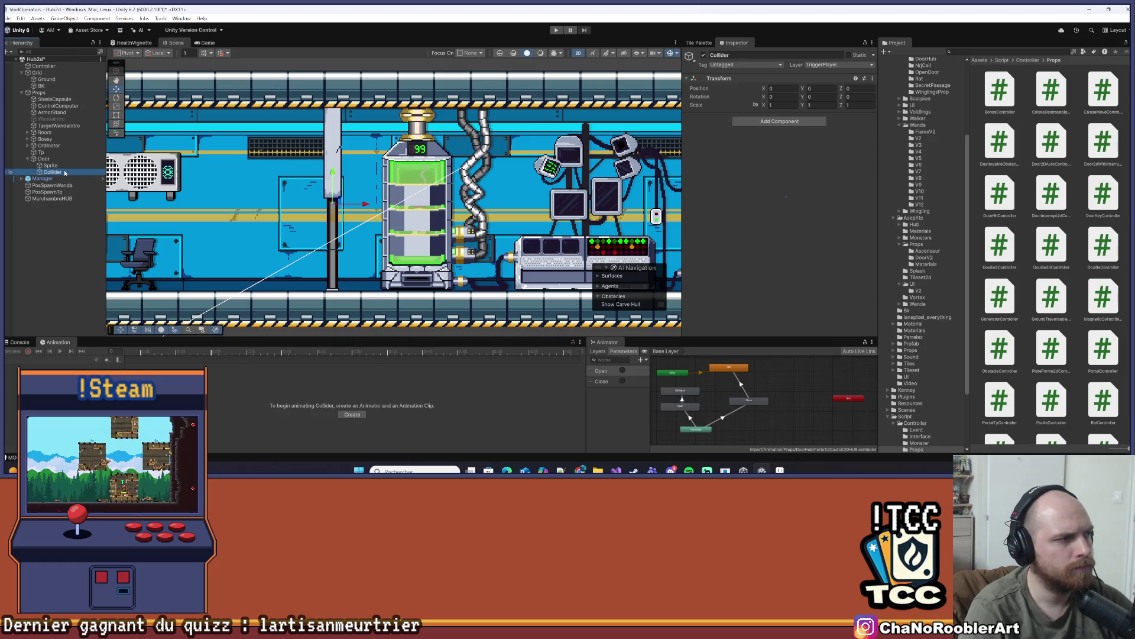
click(787, 122)
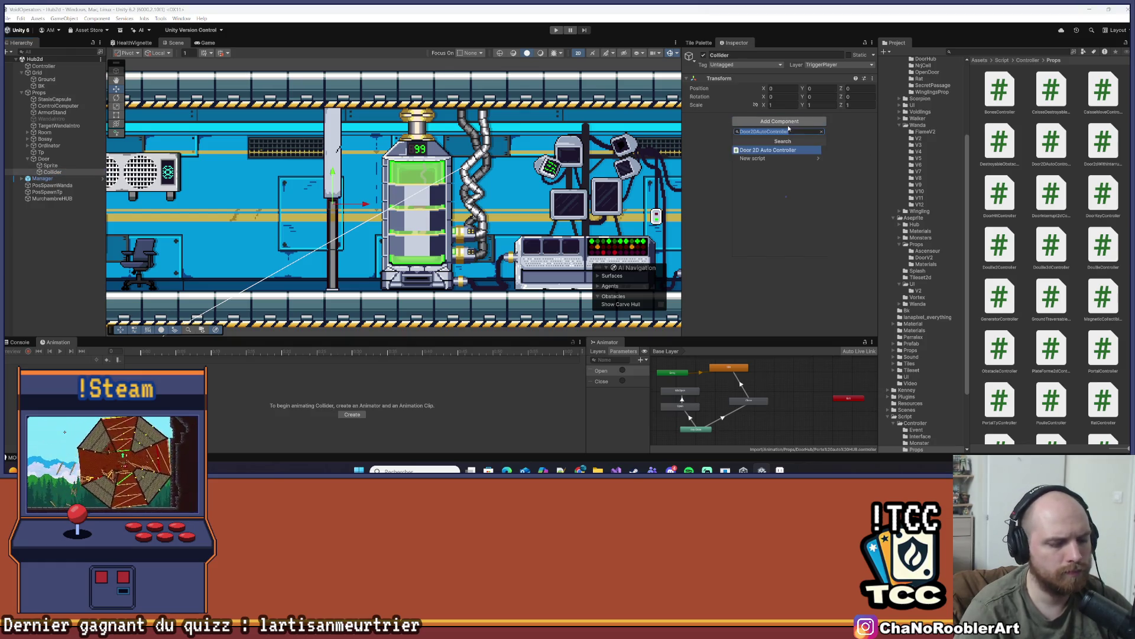
key(Return)
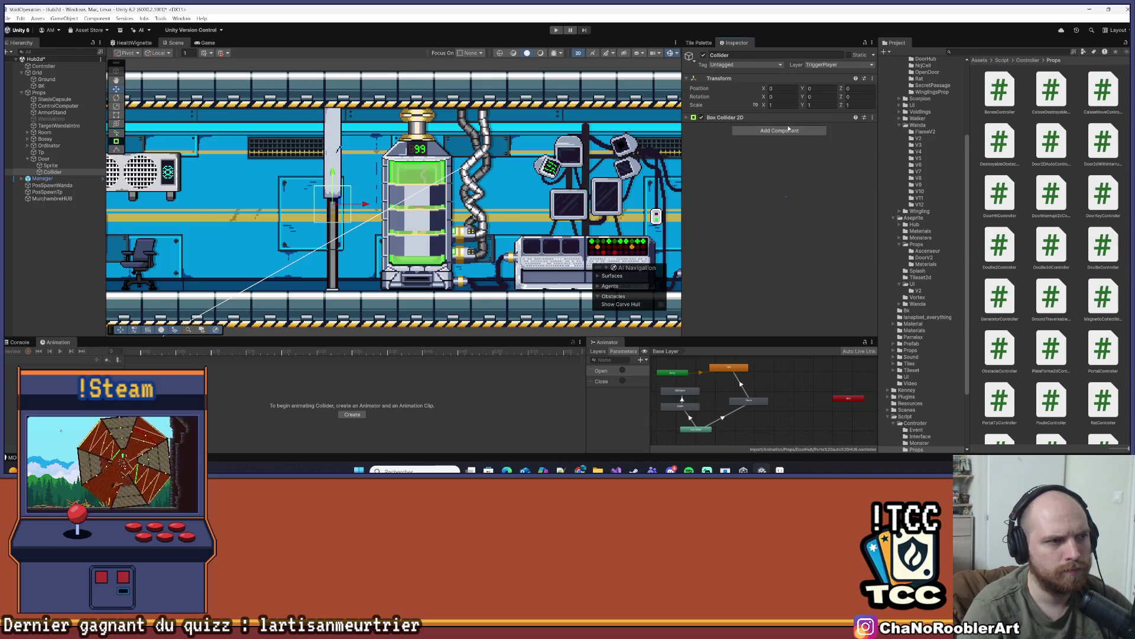
Resize the Collider's Box Collider 2D in the Scene view to about 0.49 × 2.47 over the pillar
scroll(up, 3)
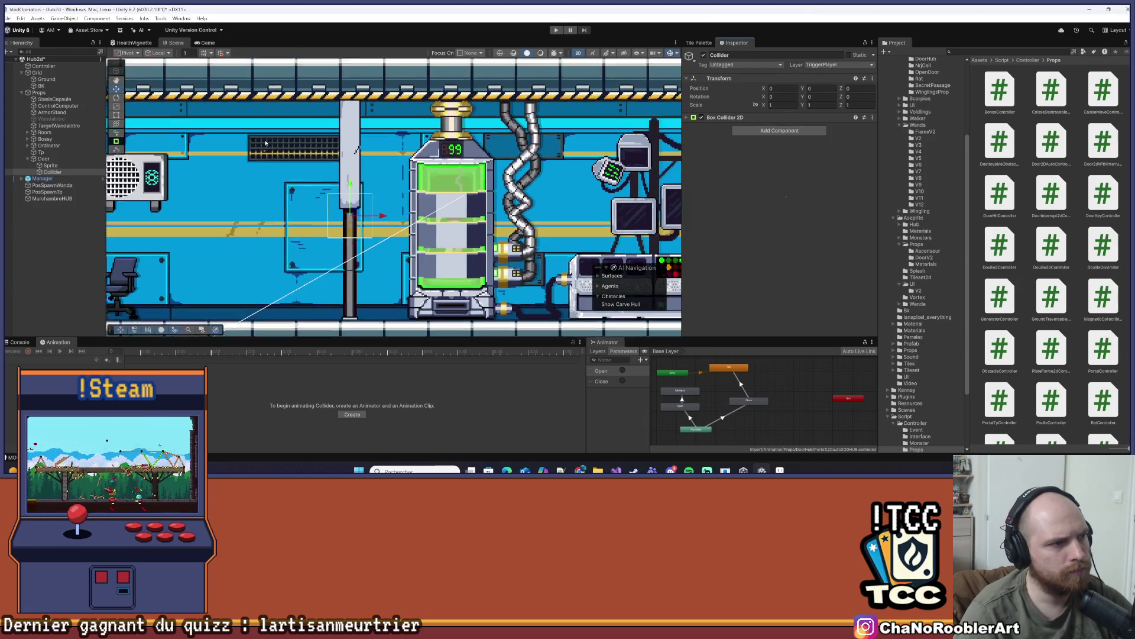
scroll(up, 3)
click(688, 118)
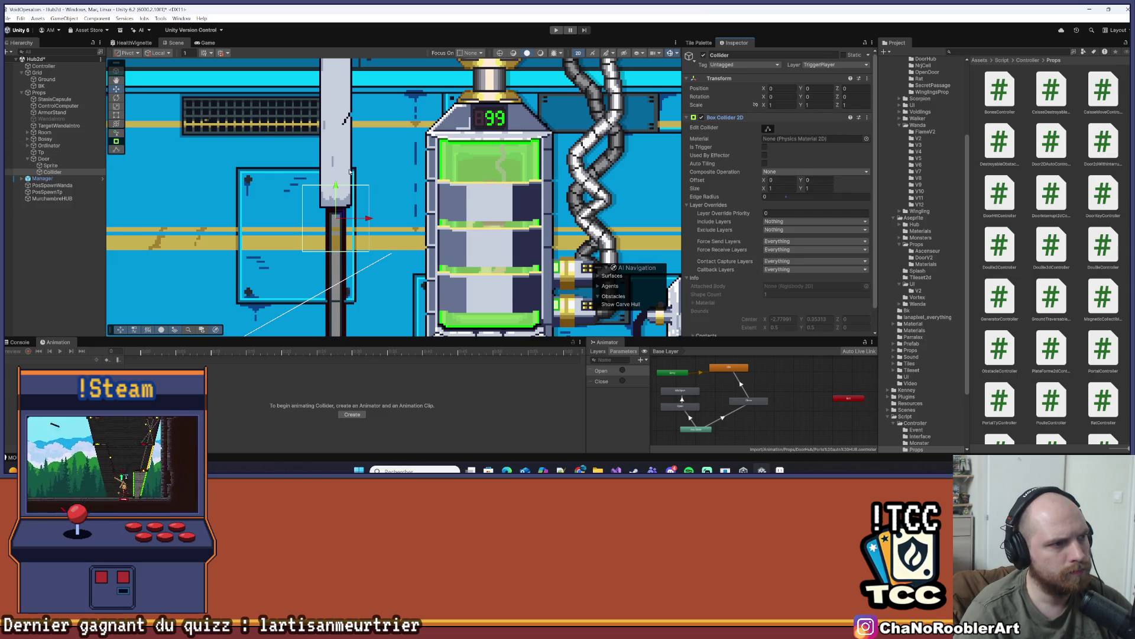
scroll(up, 3)
scroll(down, 3)
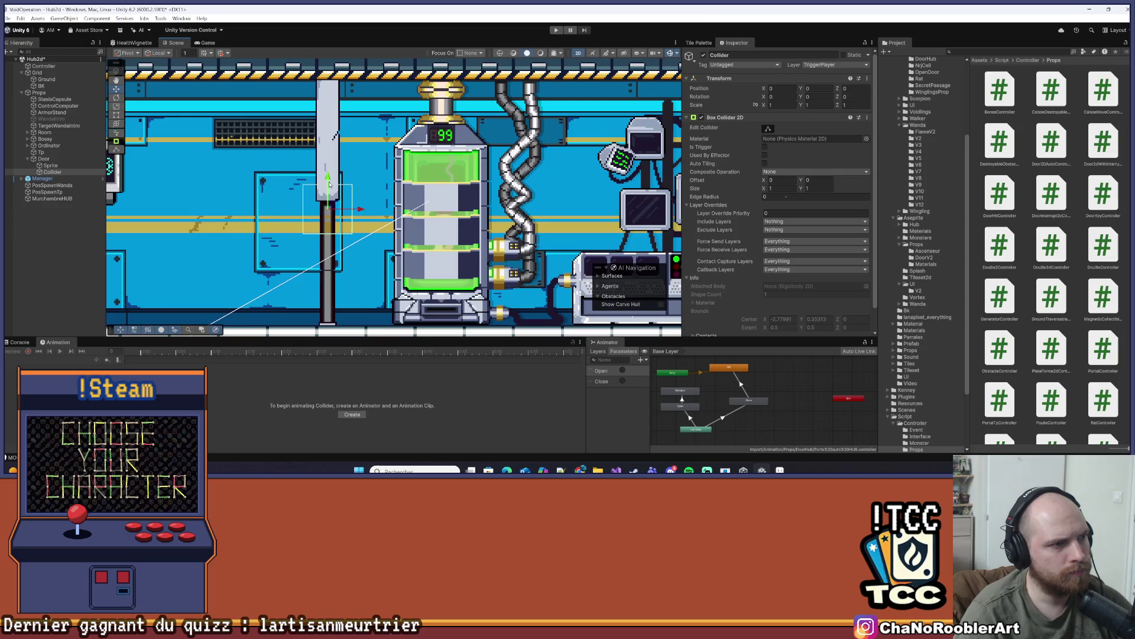
click(768, 129)
scroll(up, 3)
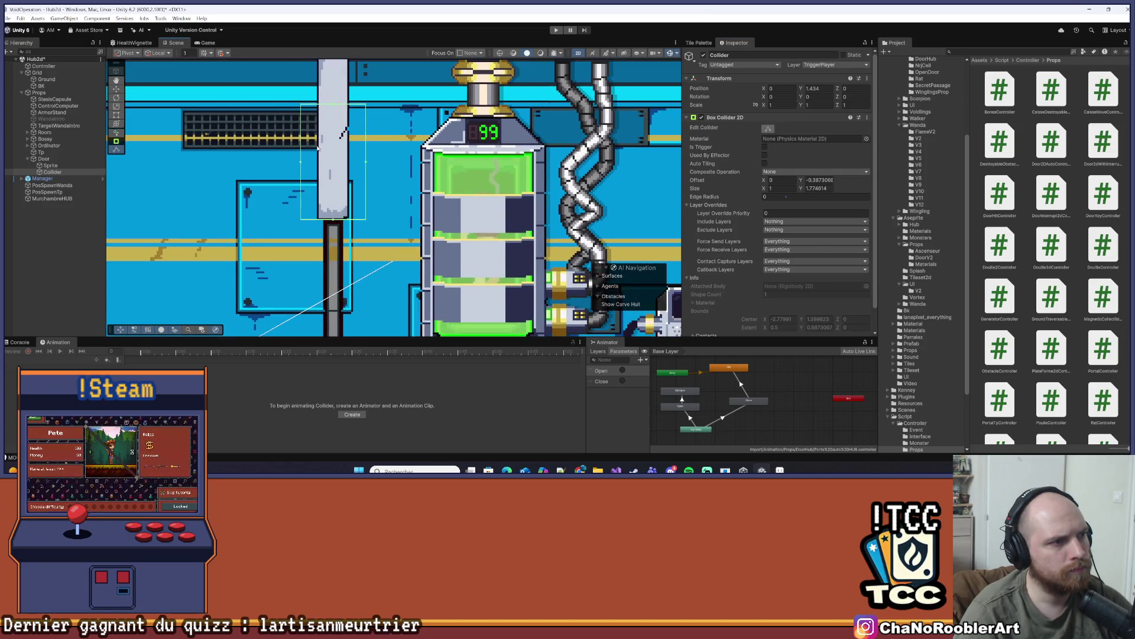
drag(318, 148, 322, 199)
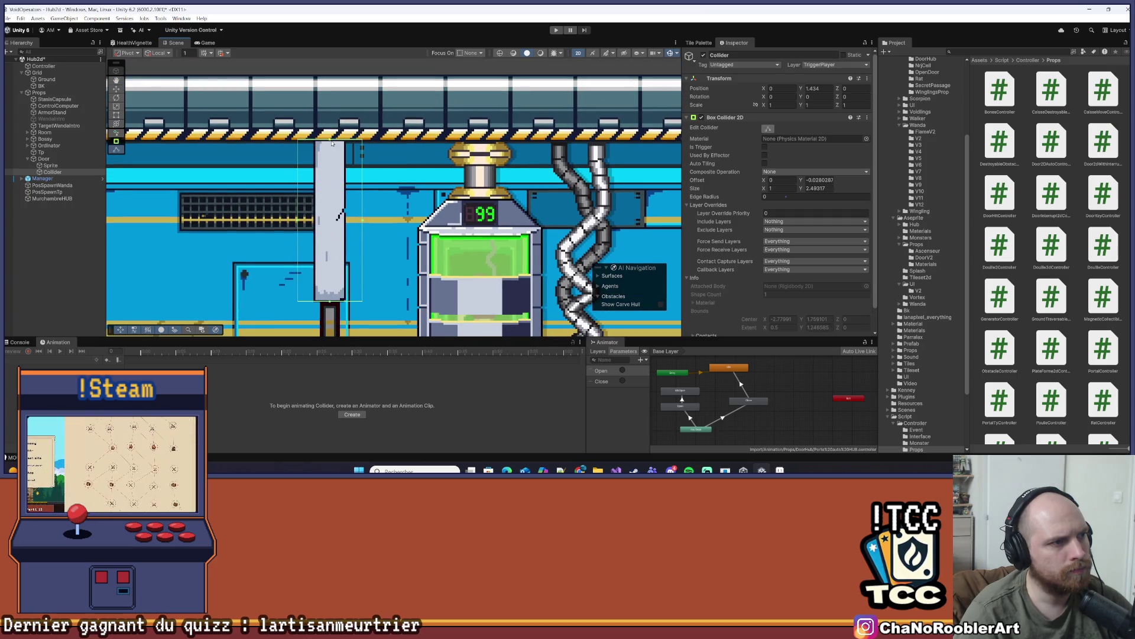
scroll(up, 3)
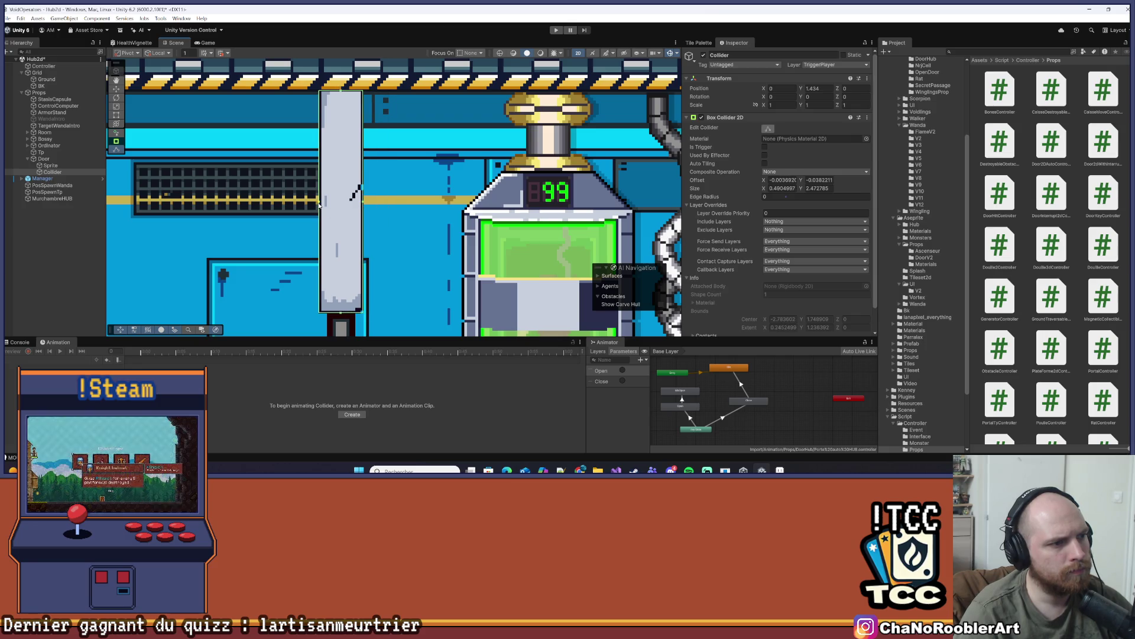
scroll(down, 3)
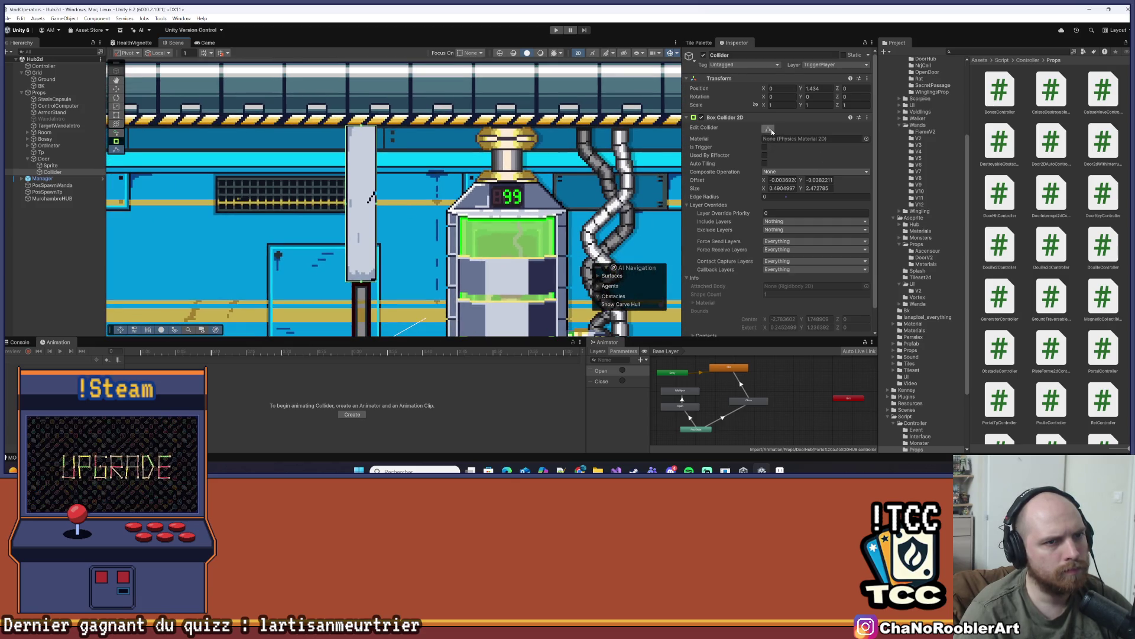
scroll(down, 3)
click(777, 326)
text(r)
key(Down)
key(Down)
key(Down)
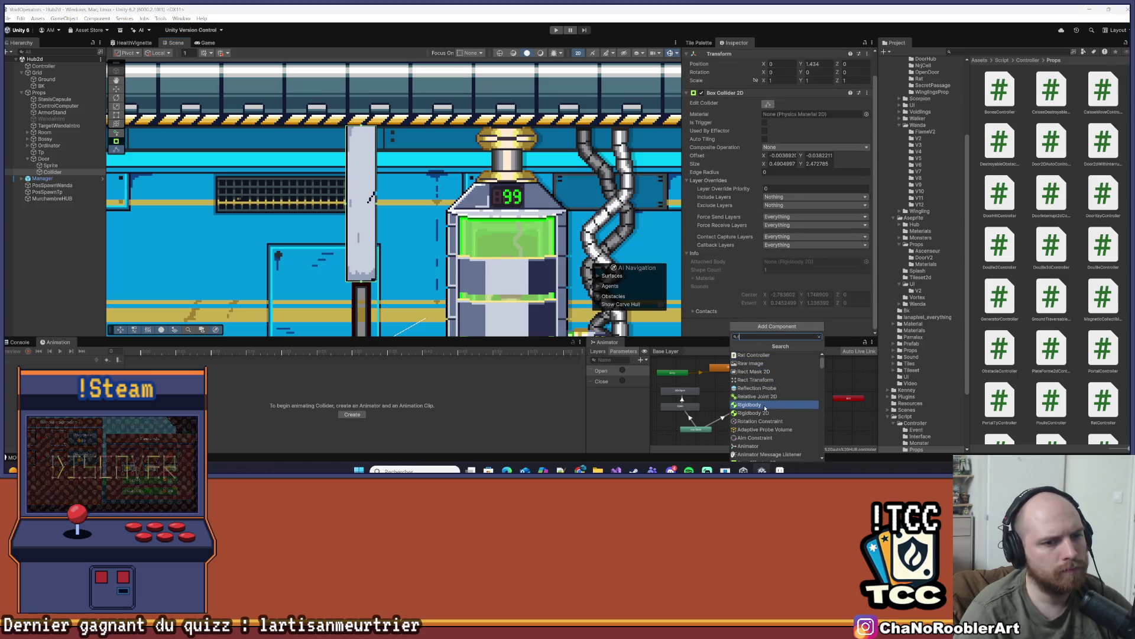
click(767, 405)
click(622, 250)
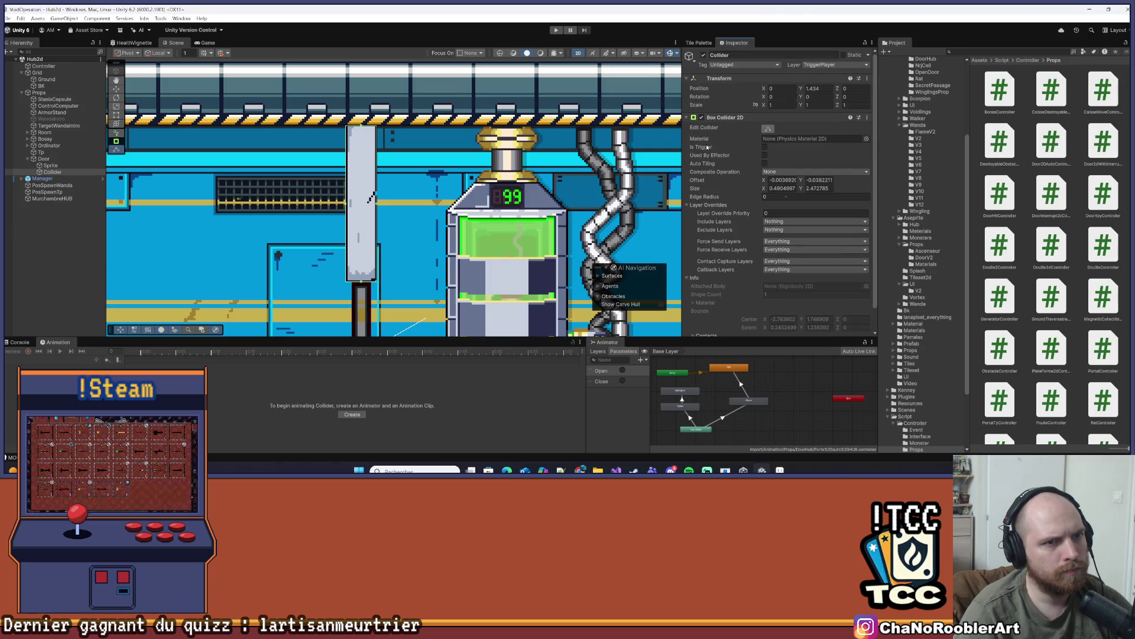
click(688, 118)
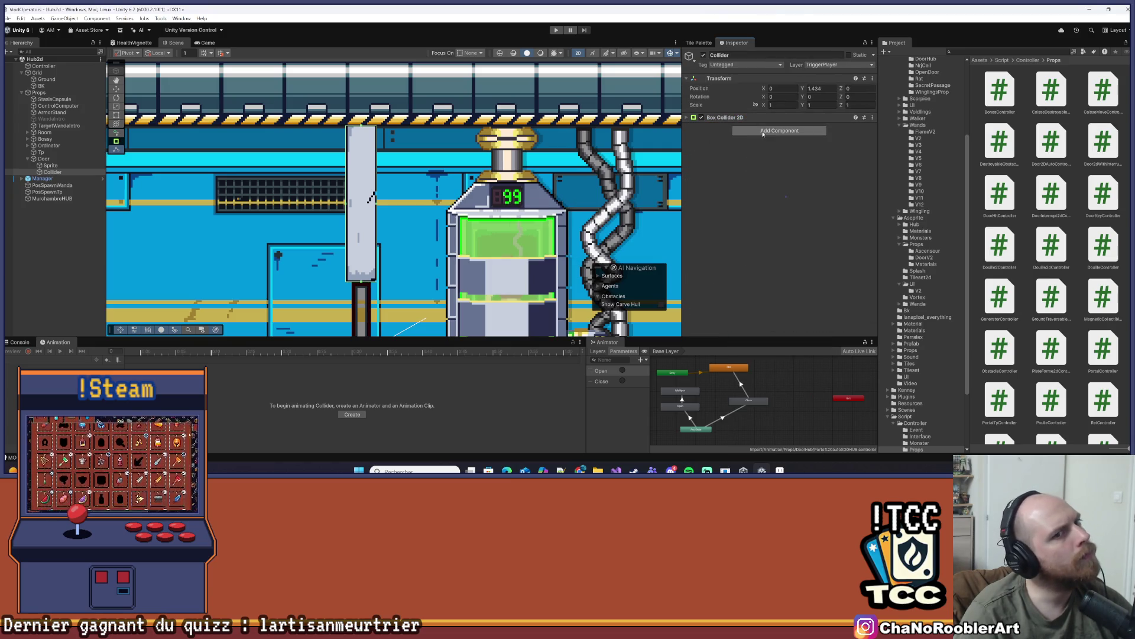
click(779, 130)
click(785, 209)
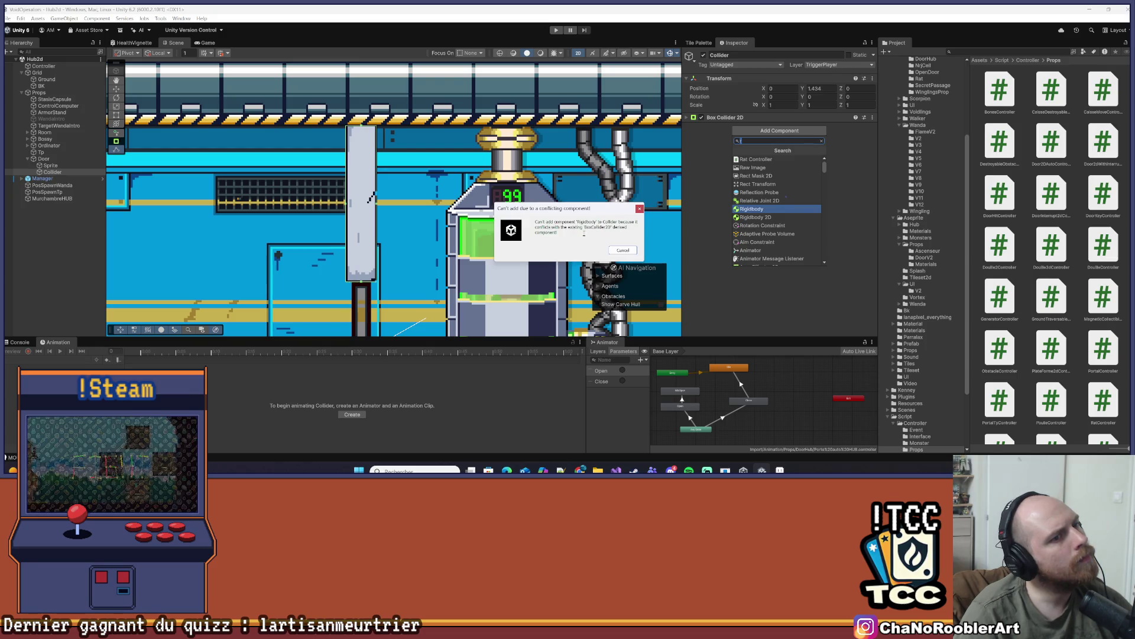
click(640, 210)
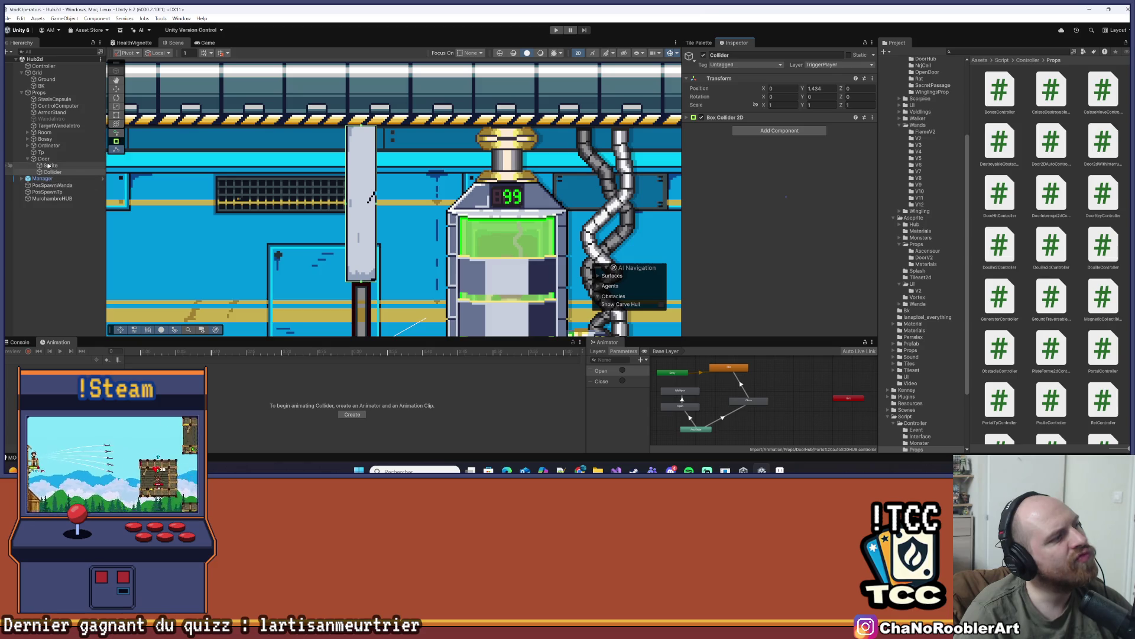
click(44, 158)
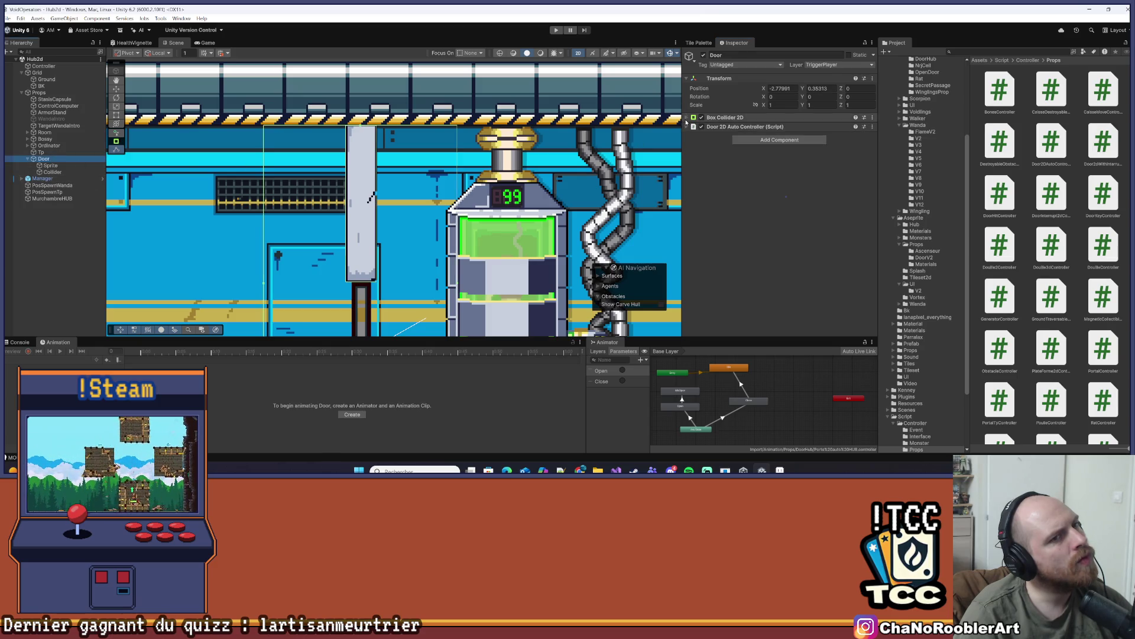
click(74, 172)
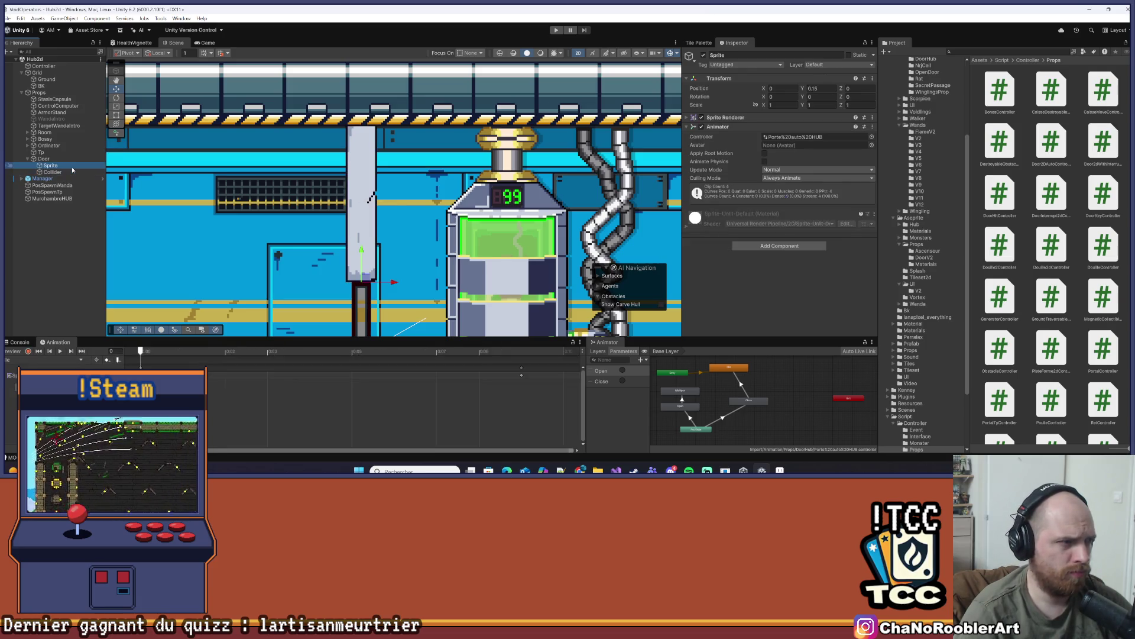
click(757, 131)
Add a Rigidbody 2D to the Collider and set its Body Type to Static
text(e)
key(BackSpace)
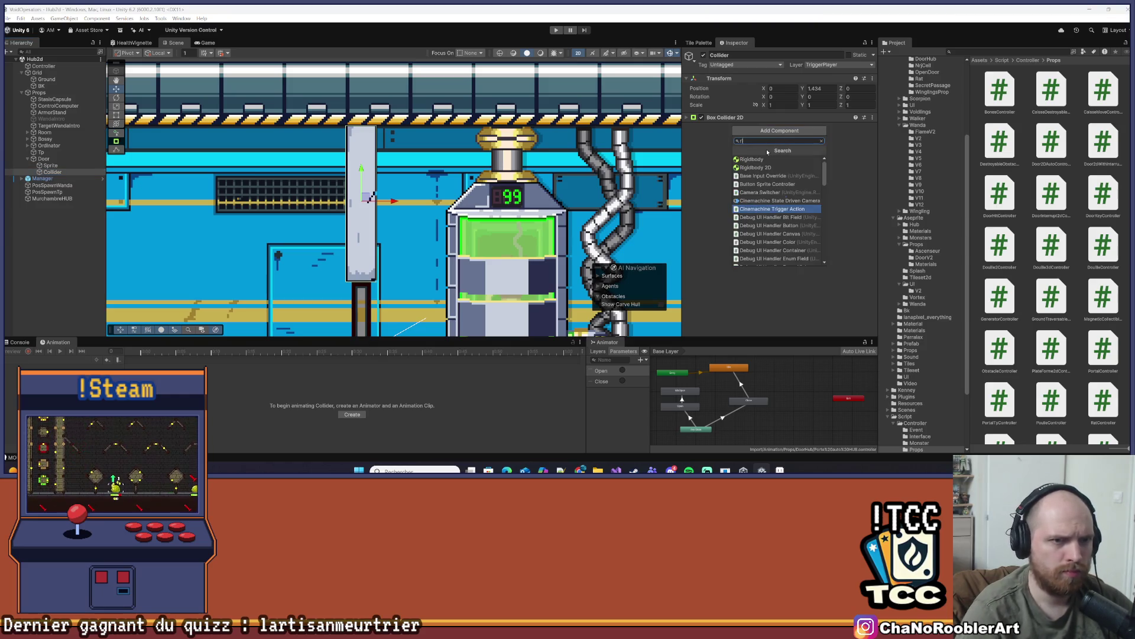
text(r)
click(785, 169)
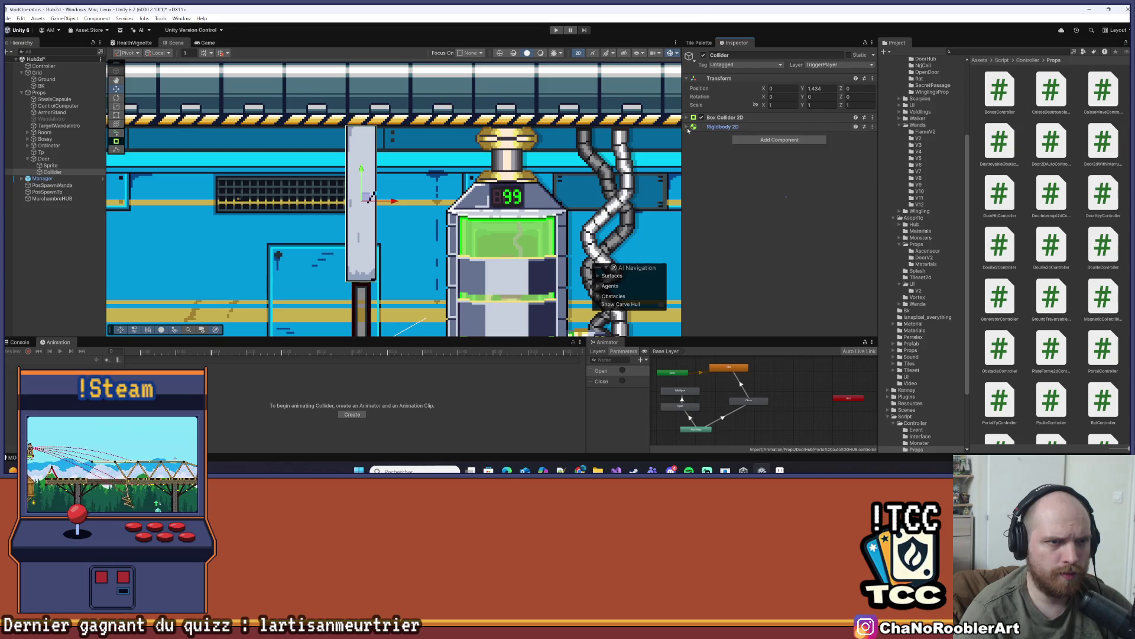
click(688, 128)
click(786, 137)
click(786, 162)
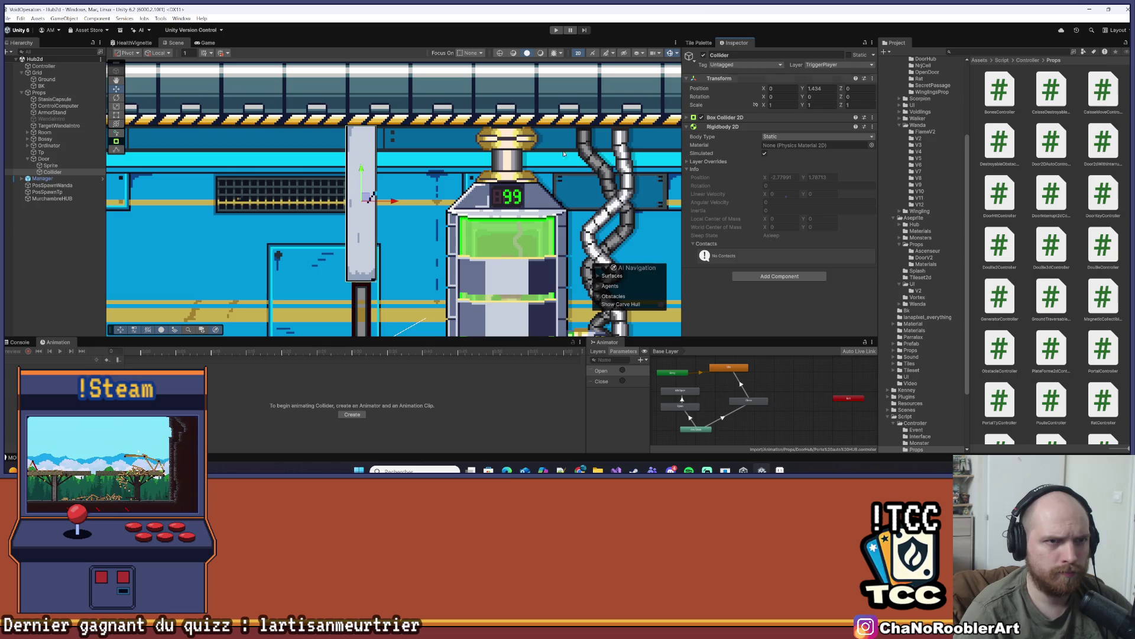
Put the Collider on the Obstacle layer and deselect it
click(842, 65)
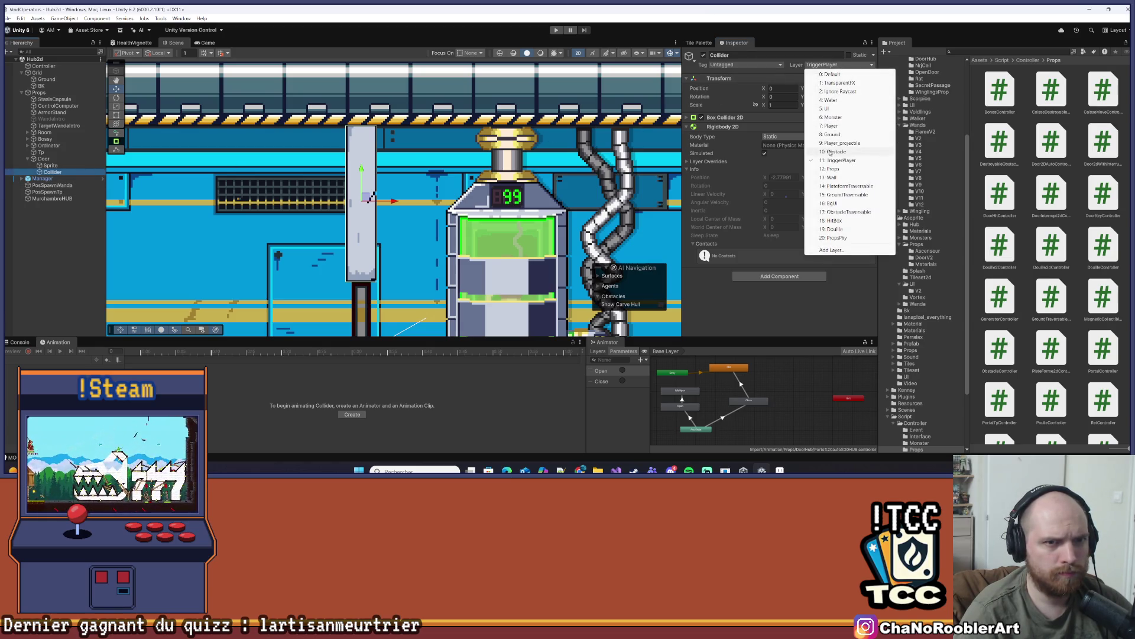
click(829, 152)
click(84, 292)
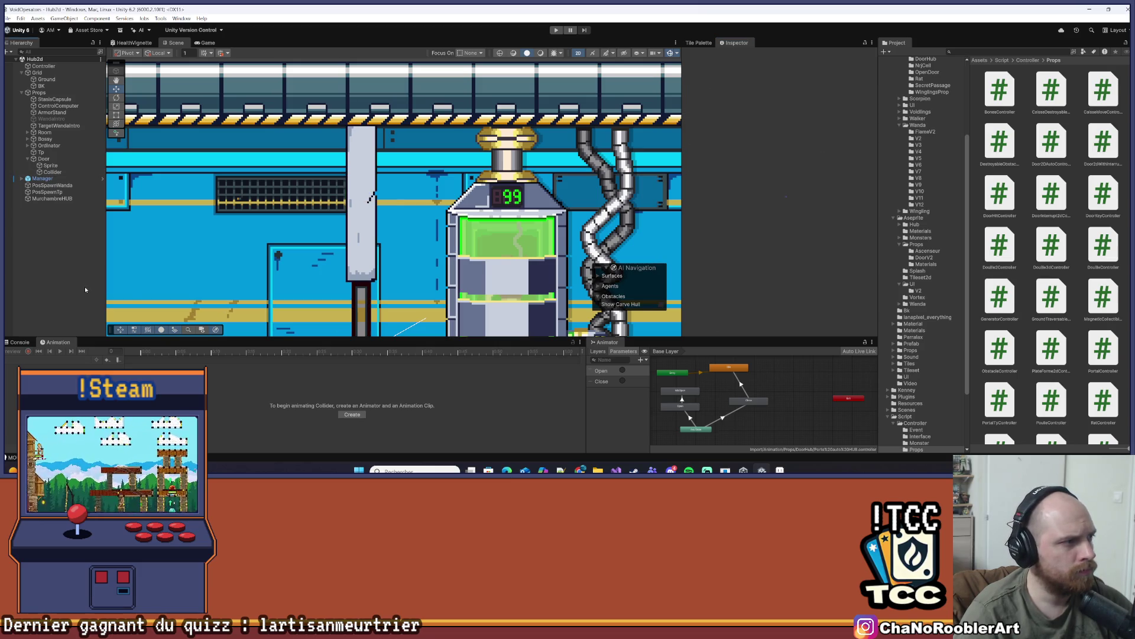
scroll(down, 3)
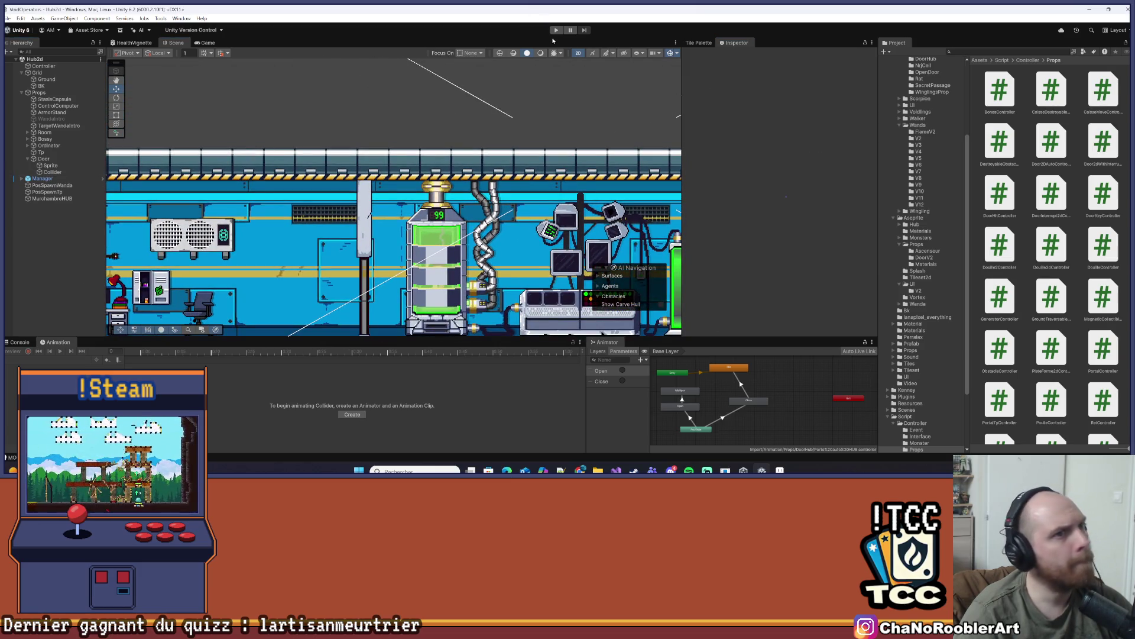
Enter Play mode and walk and jump the character left and right through the hub
click(556, 31)
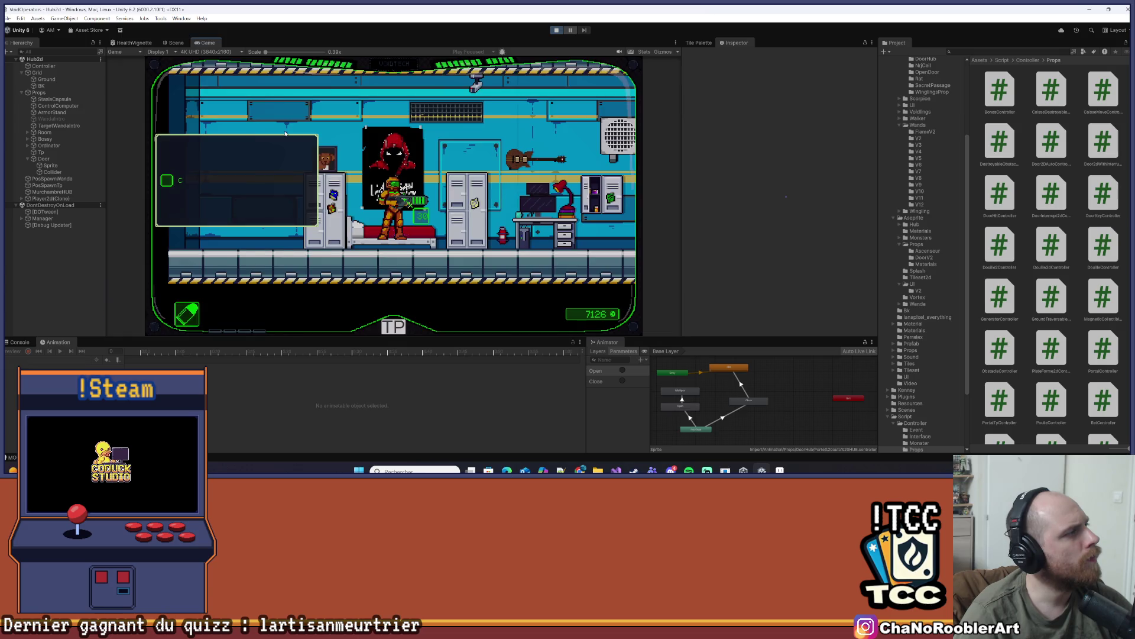
key(d)
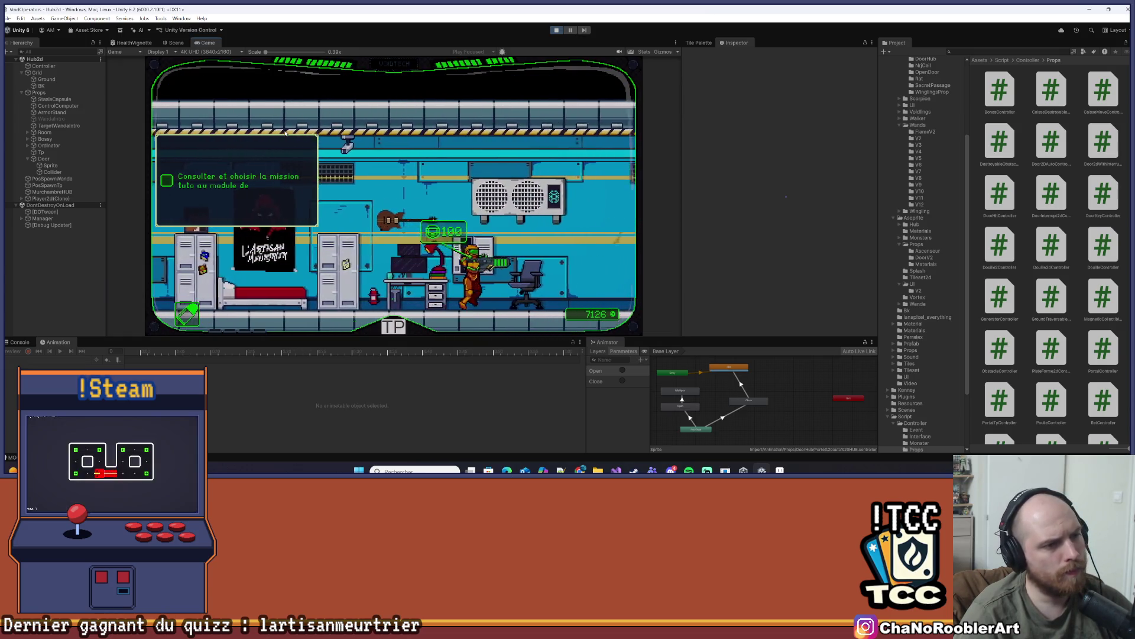
key(a)
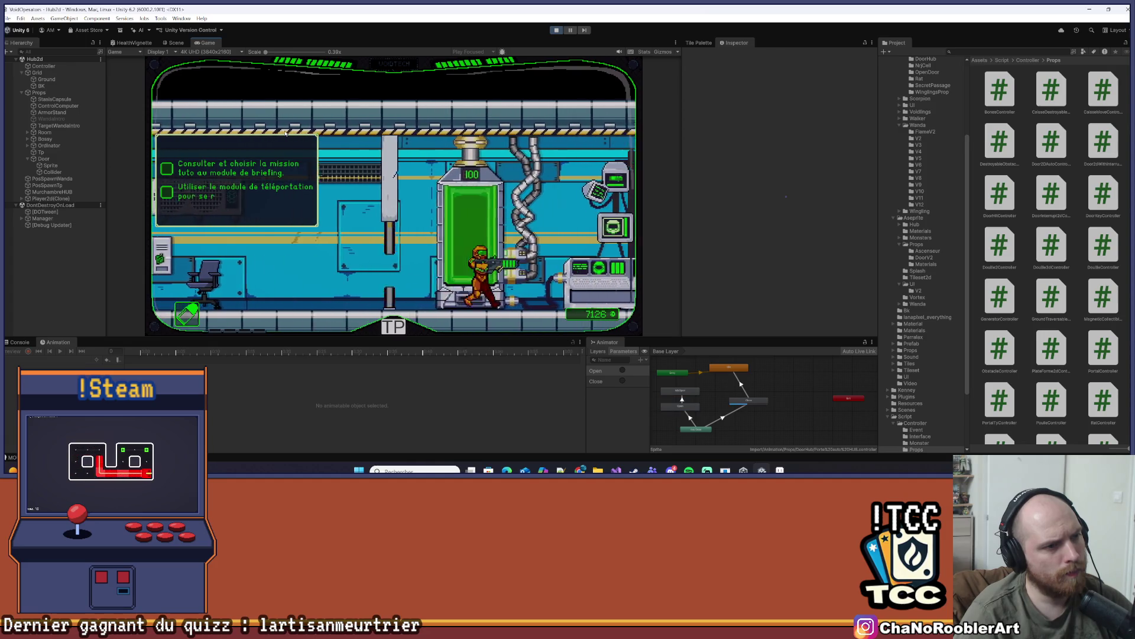
key(d)
key(d)
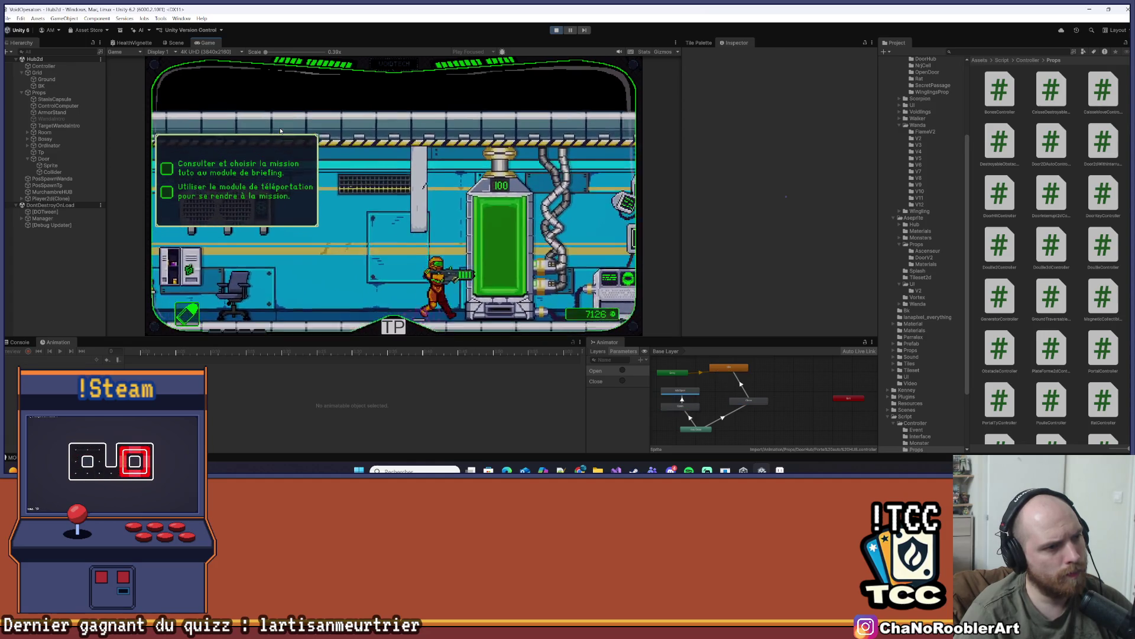
key(a)
key(space)
key(space)
key(d)
key(a)
key(a)
key(d)
Morph the character into a ball and back, run to the green capsule, then stop playing
key(a)
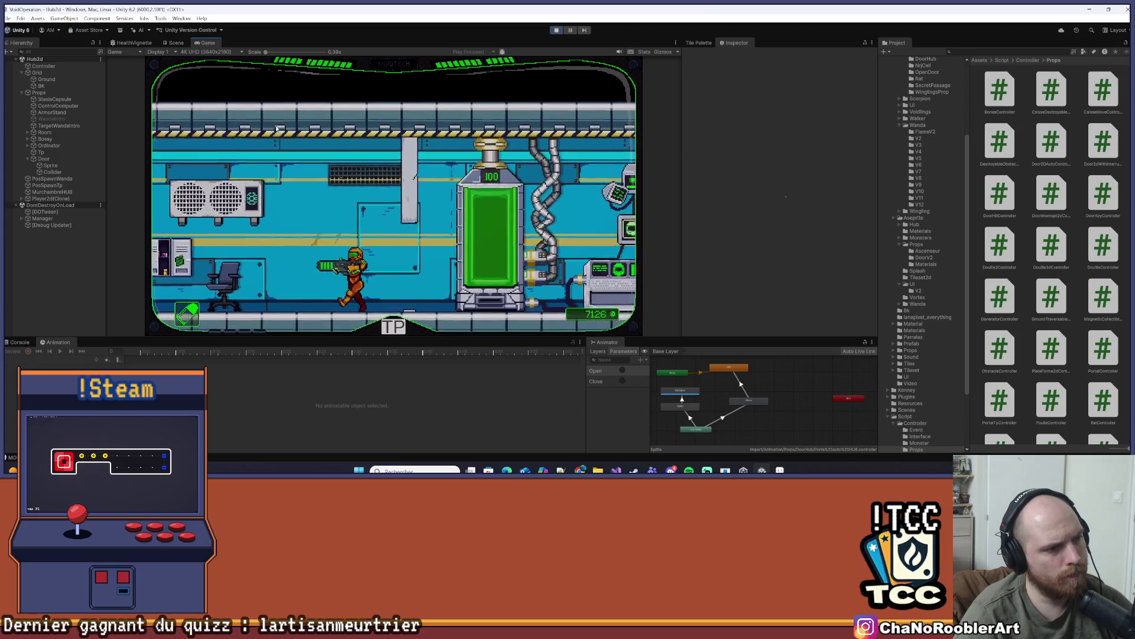
key(d)
key(s)
key(w)
key(d)
key(a)
key(d)
key(d)
key(a)
key(d)
key(a)
key(d)
key(a)
key(d)
click(552, 32)
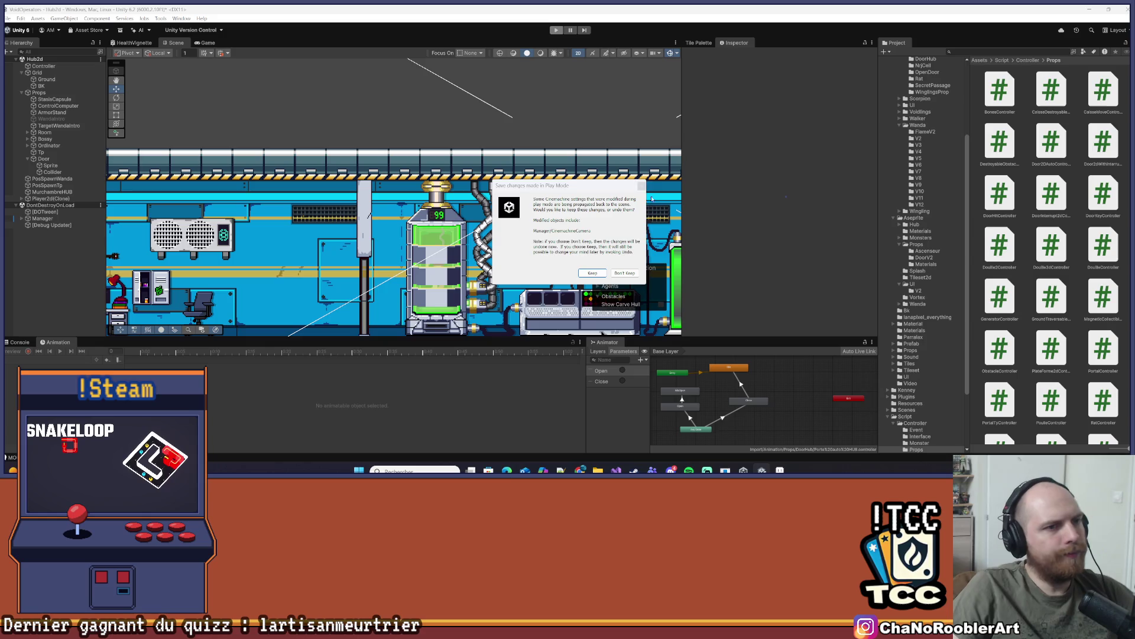
Keep the play-mode changes and clear the Console log
click(592, 272)
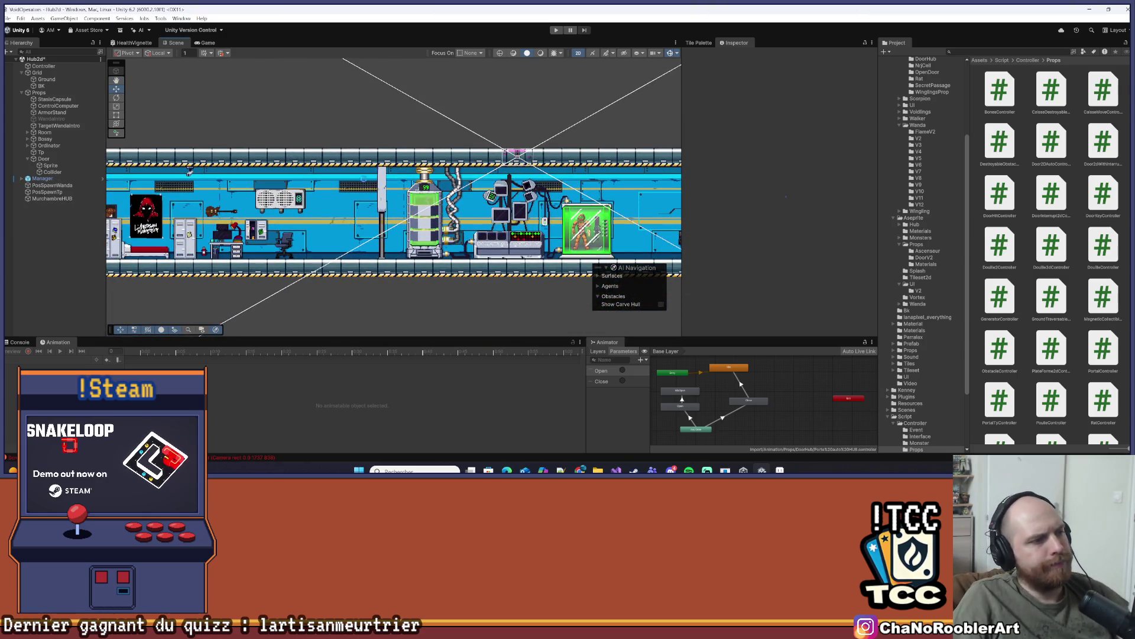
click(20, 342)
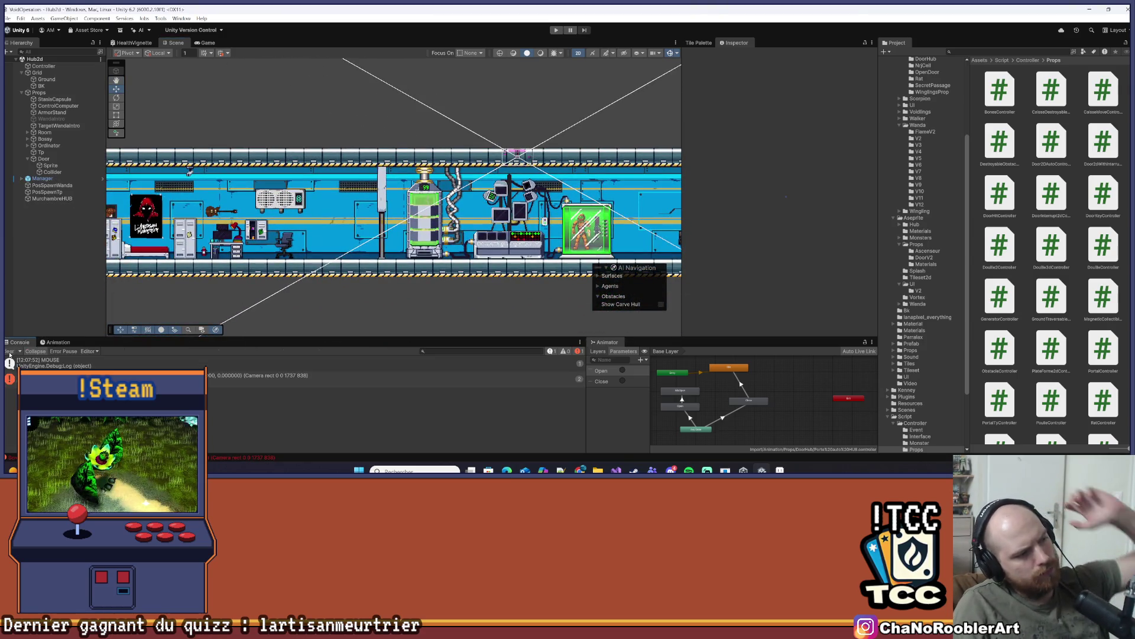
click(9, 351)
Select Door and browse the Project window to Assets/Import/Prefab/Props/2D
click(47, 159)
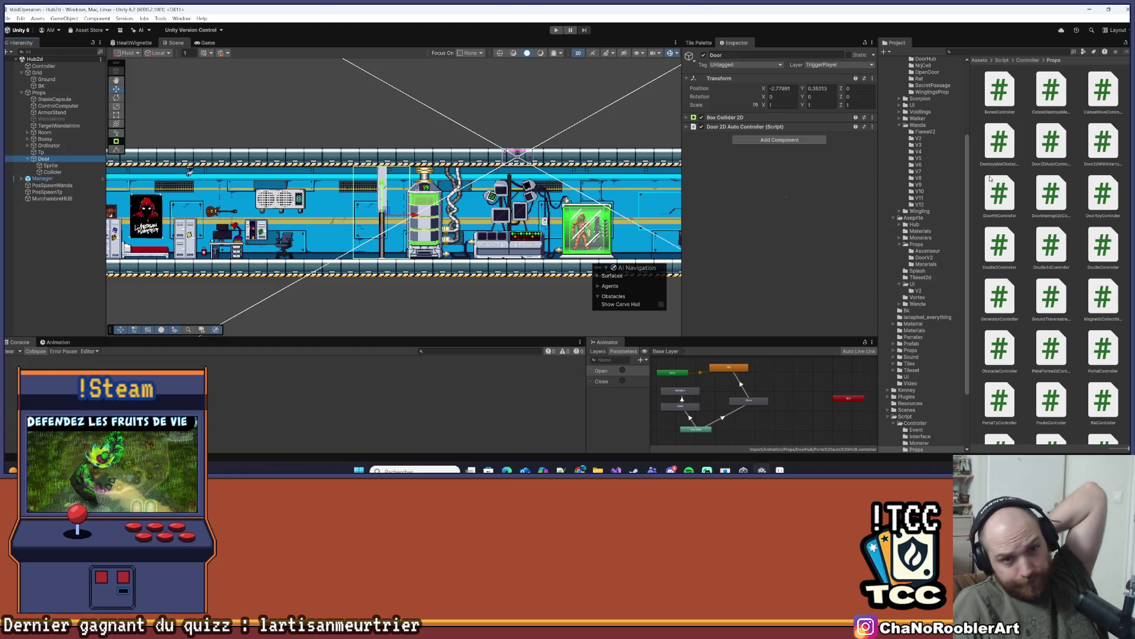
scroll(up, 3)
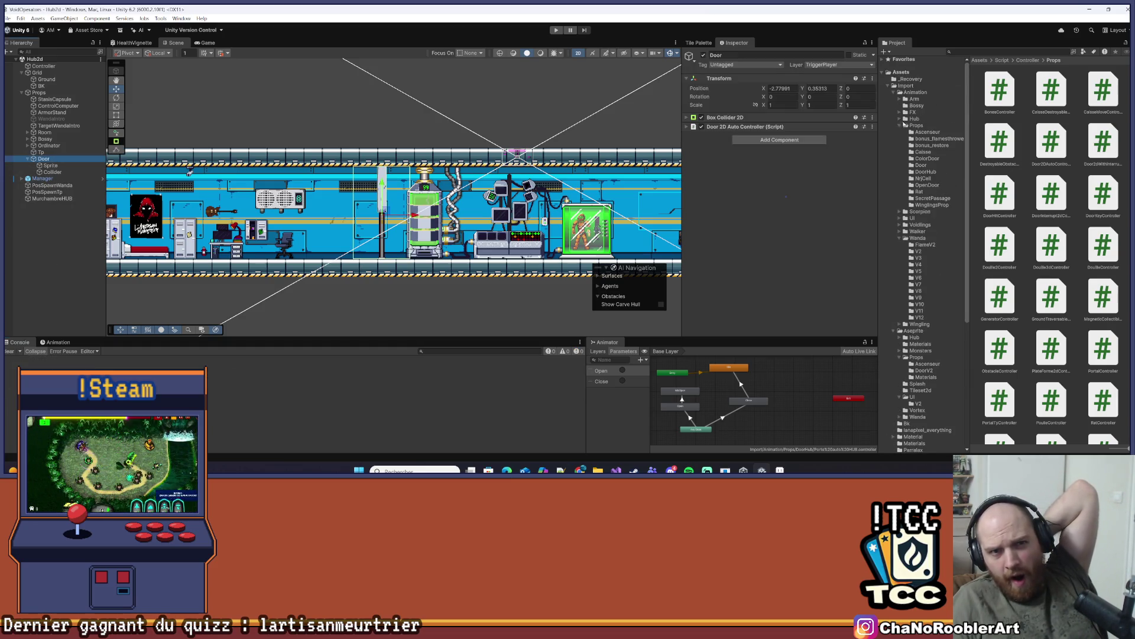
click(898, 93)
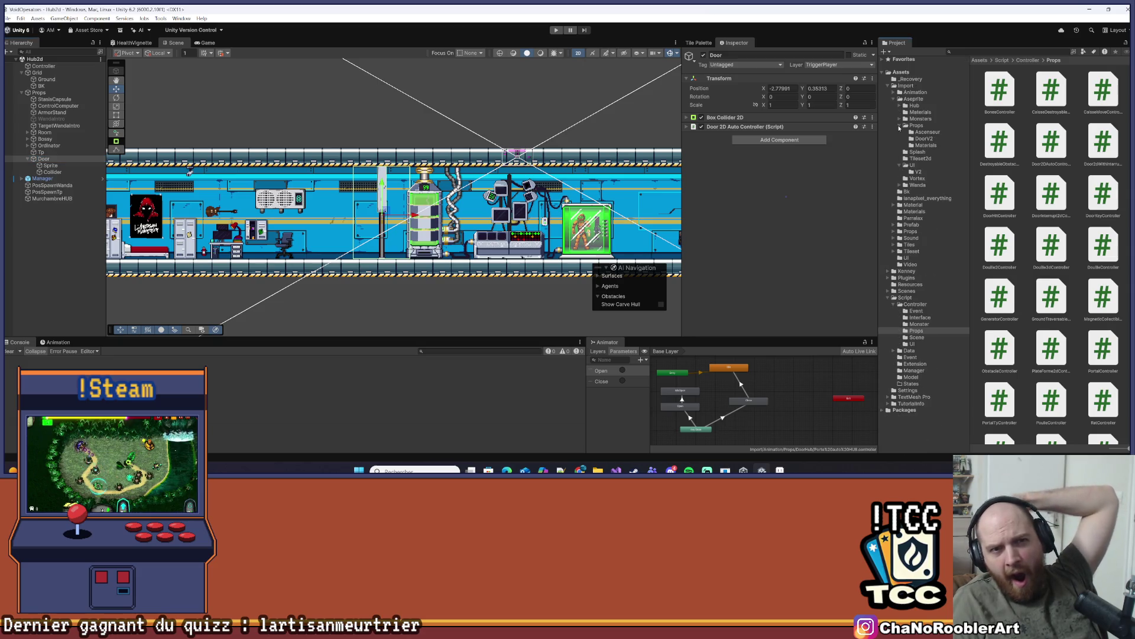
click(899, 125)
click(894, 100)
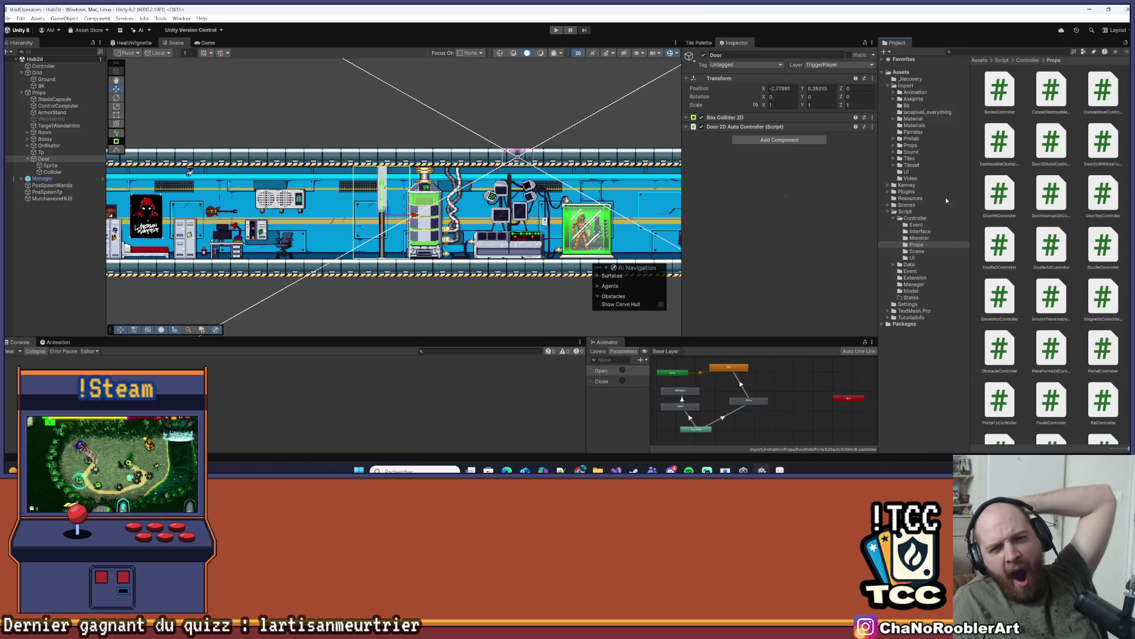
click(890, 212)
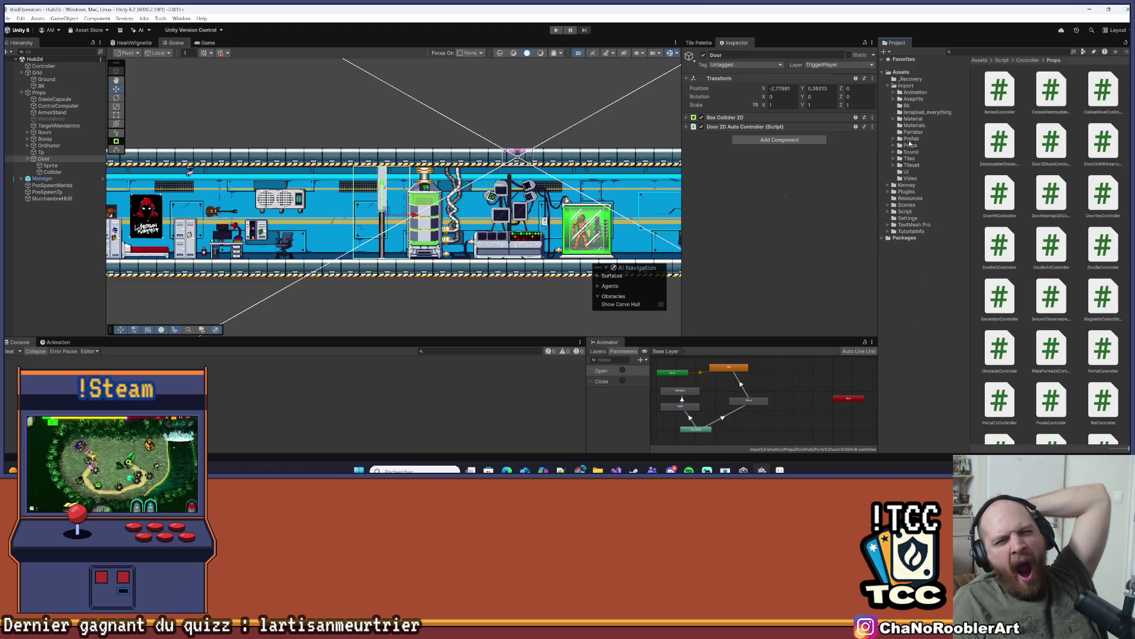
click(911, 138)
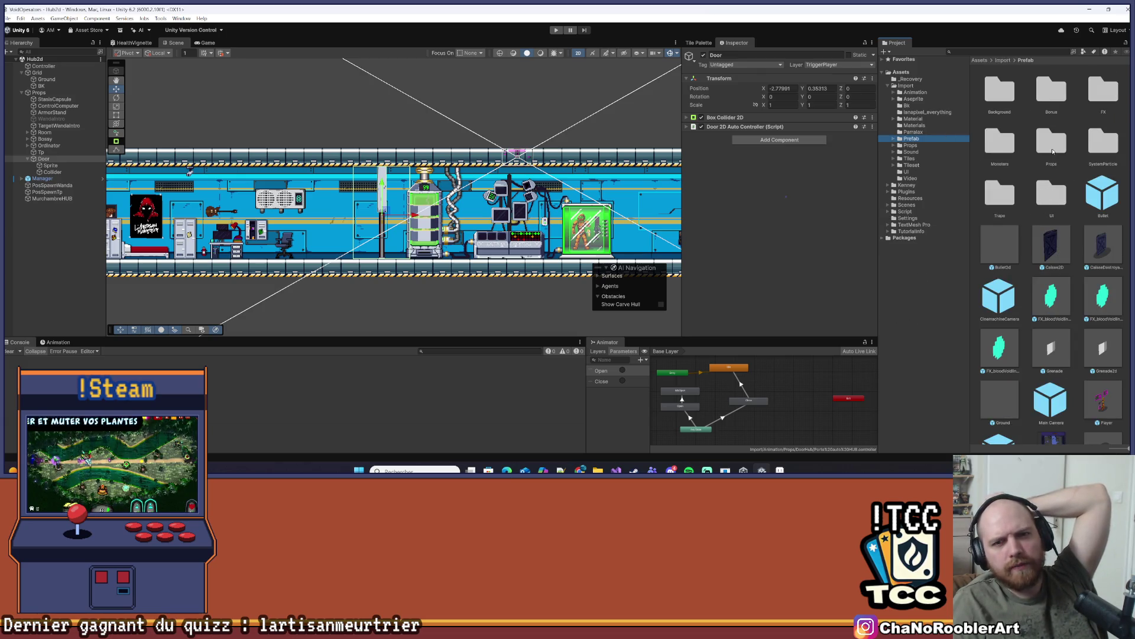
double_click(1051, 142)
scroll(up, 3)
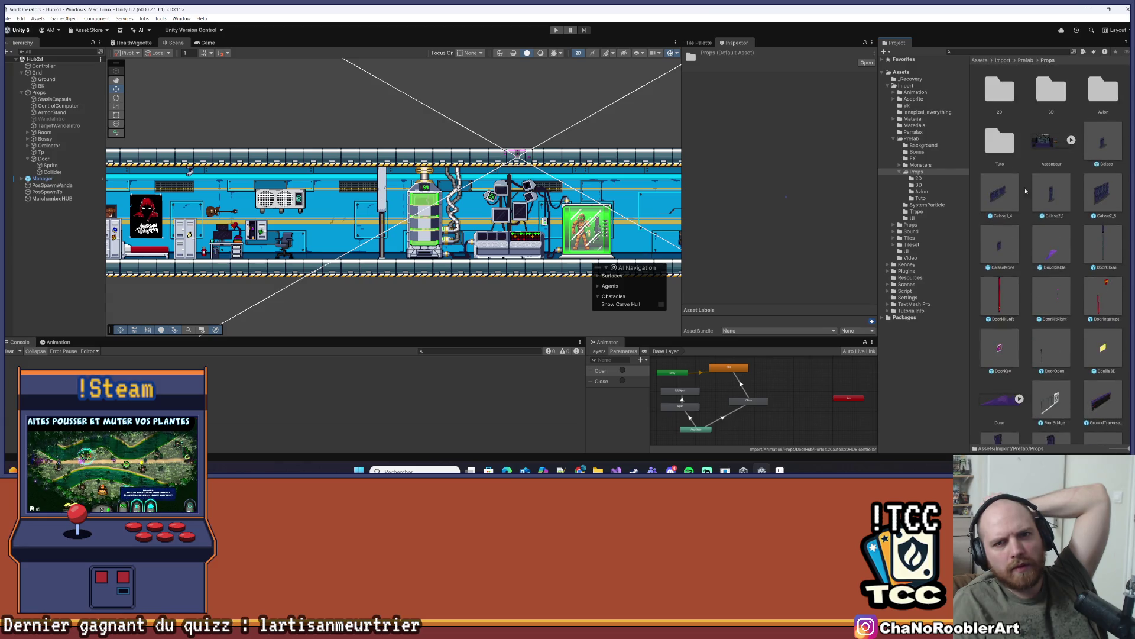
double_click(995, 99)
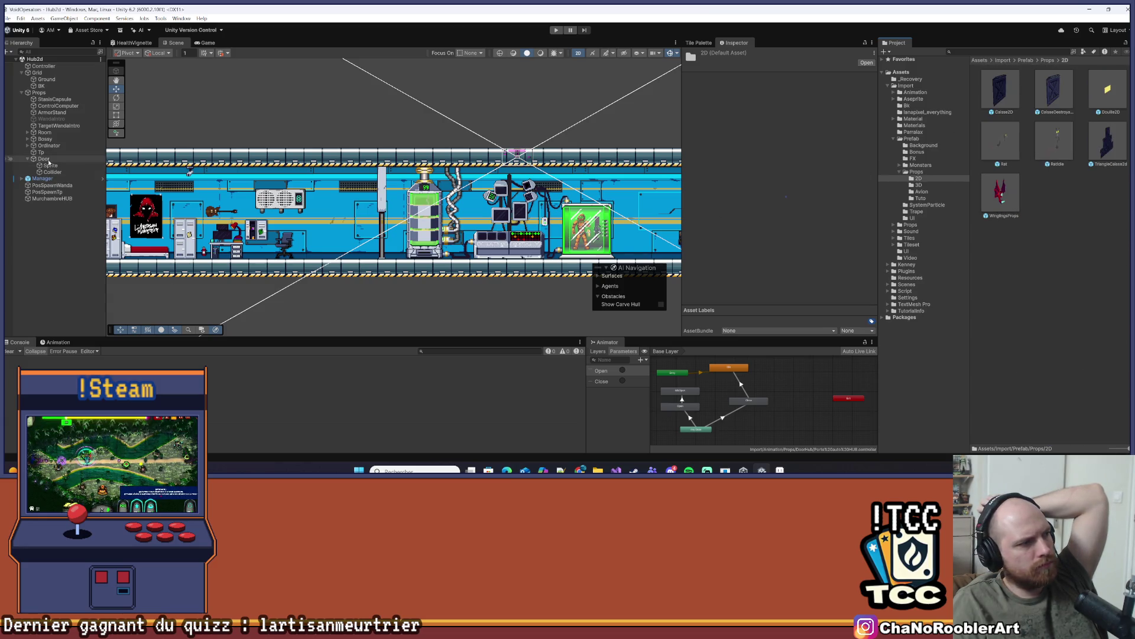
Save the Door as a prefab in the Props/2D folder
drag(1062, 251, 1059, 254)
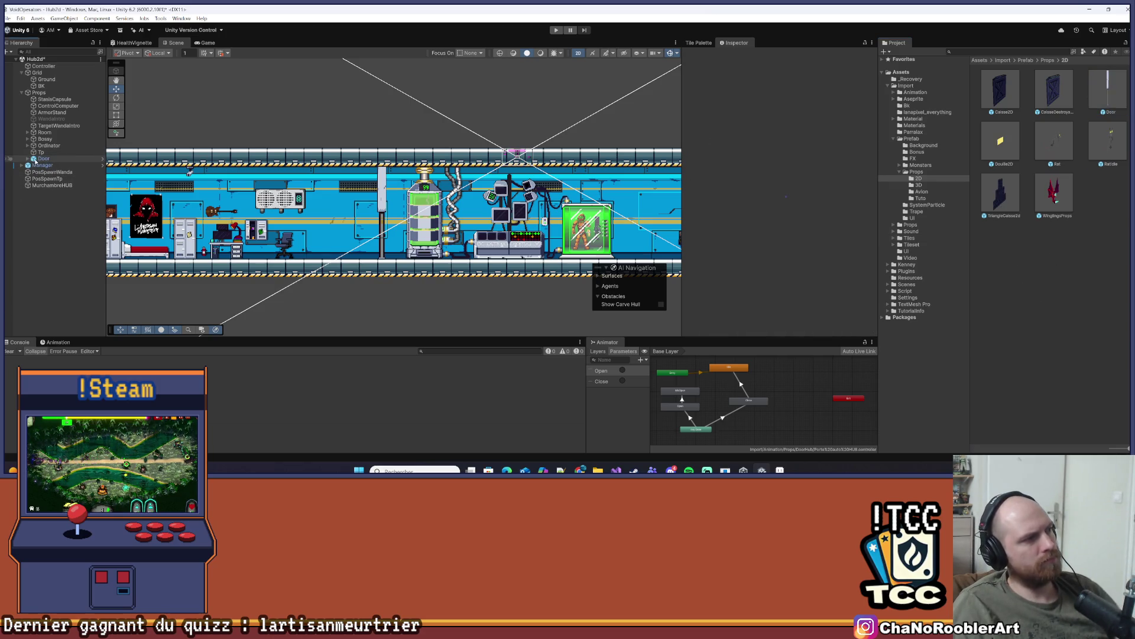
click(44, 159)
scroll(up, 3)
scroll(up, 3)
Duplicate the Door as Door (1) at X -5.29 and save the hub scene
key(ctrl+d)
drag(424, 216, 353, 236)
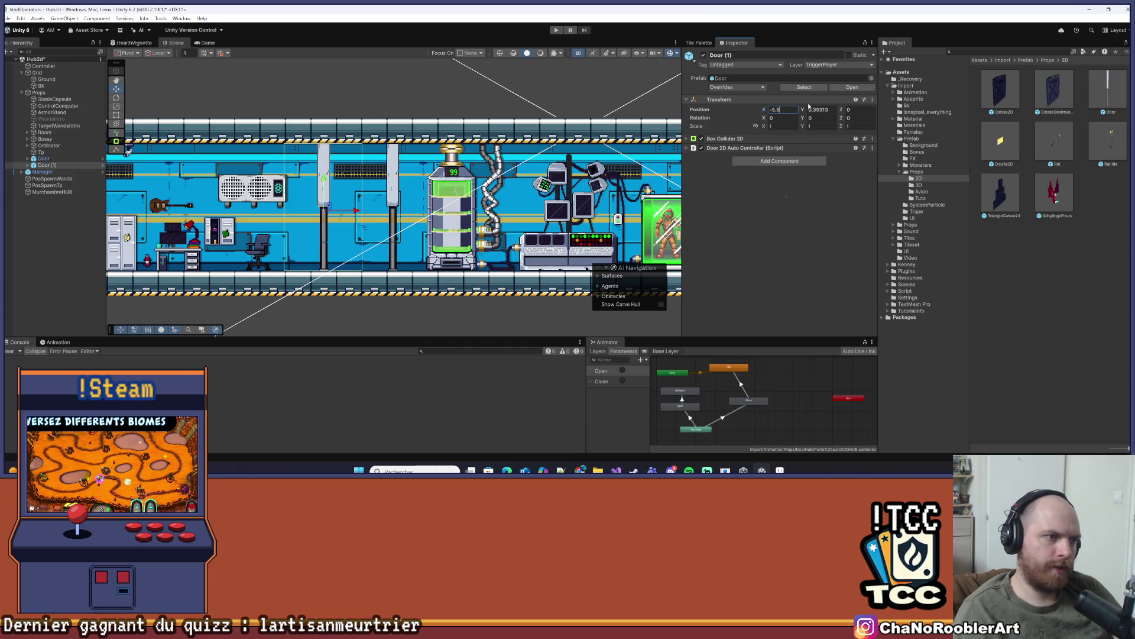
click(414, 314)
scroll(down, 3)
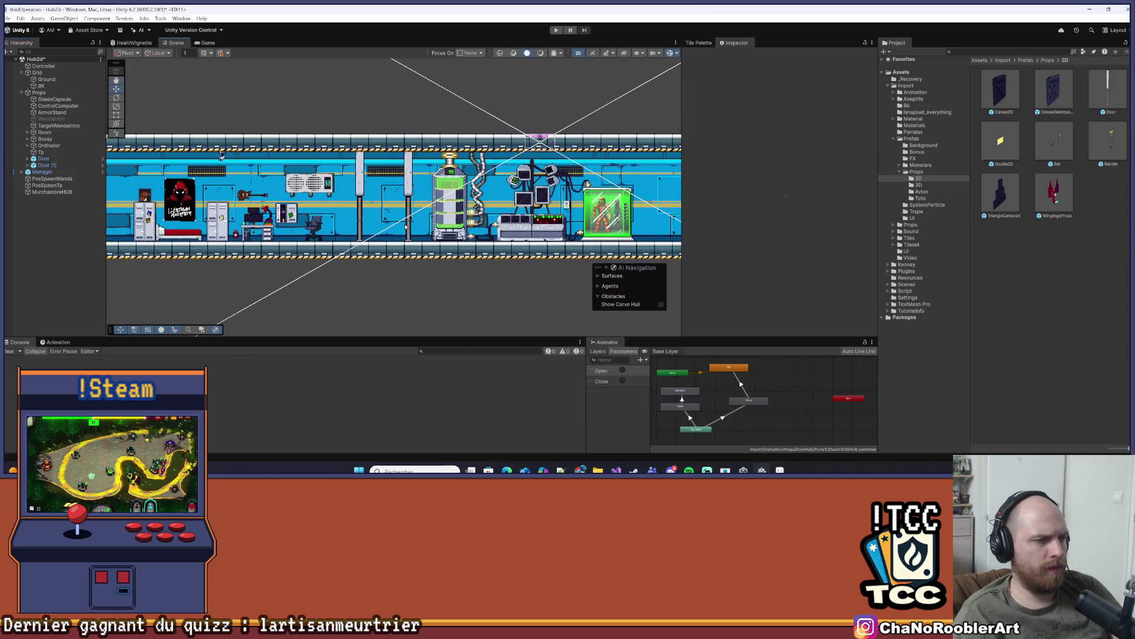
scroll(up, 3)
key(ctrl+s)
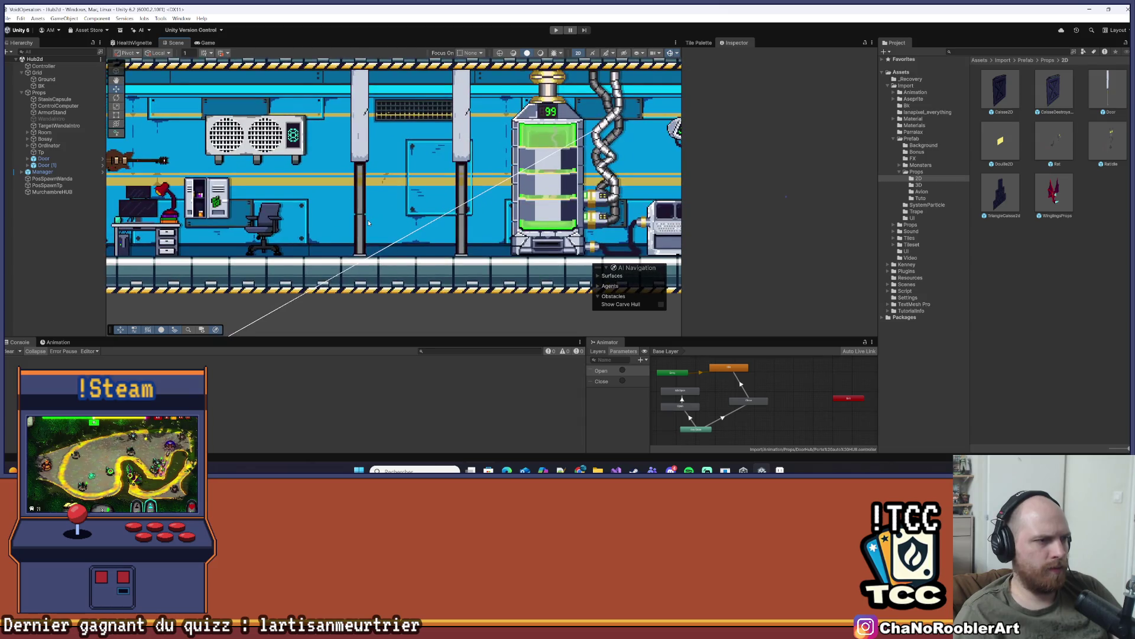
Start a play test of the doors in the Game view
scroll(down, 3)
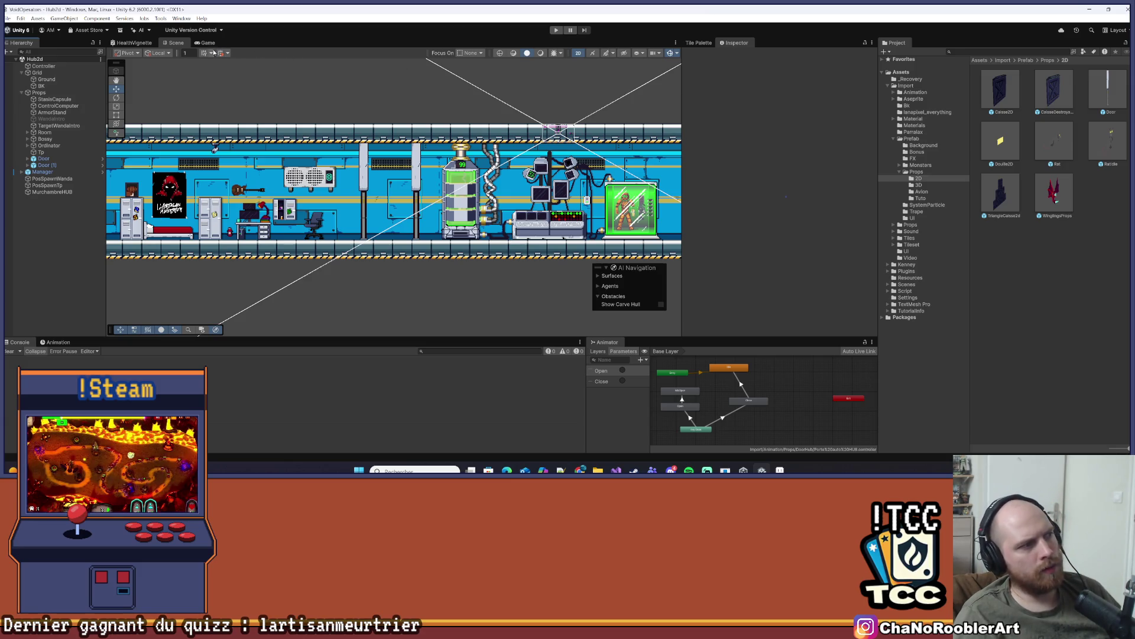
click(205, 43)
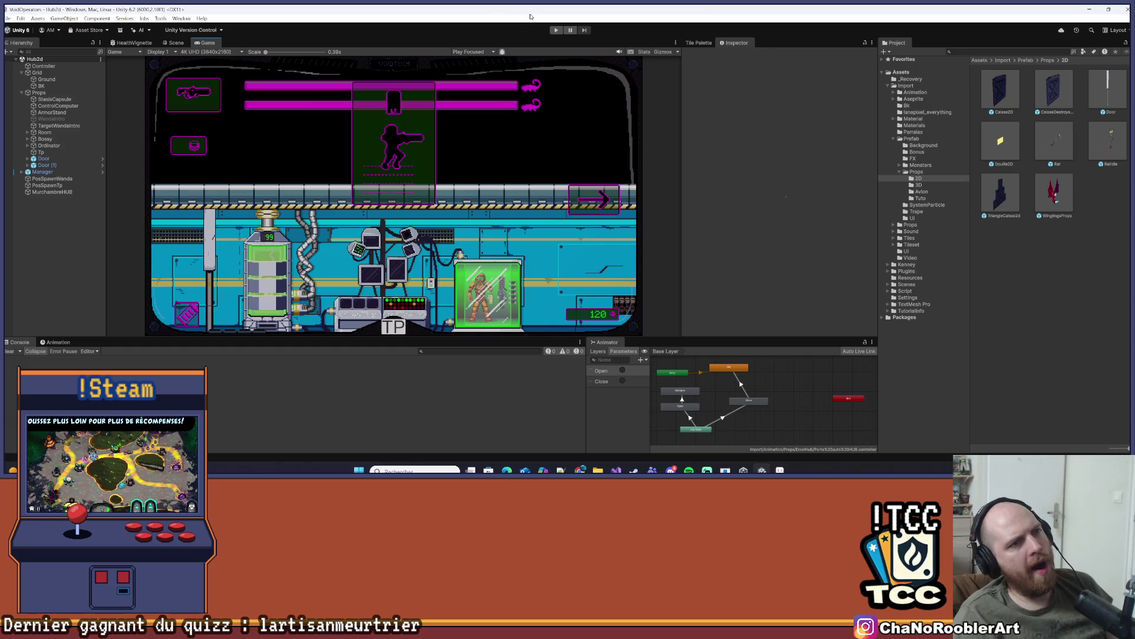
click(555, 30)
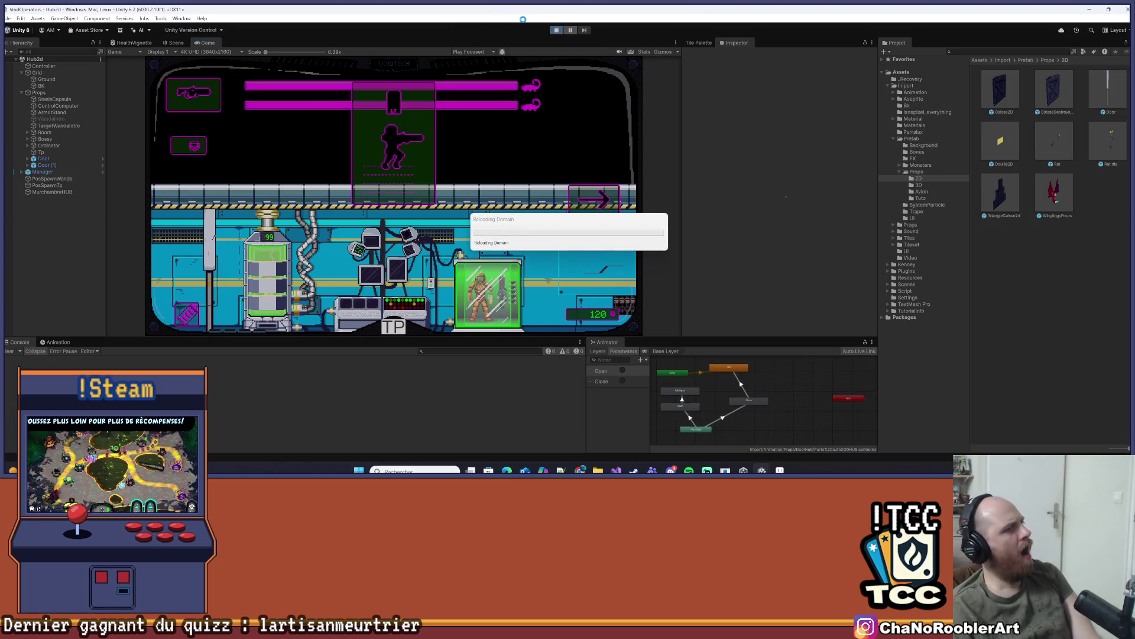
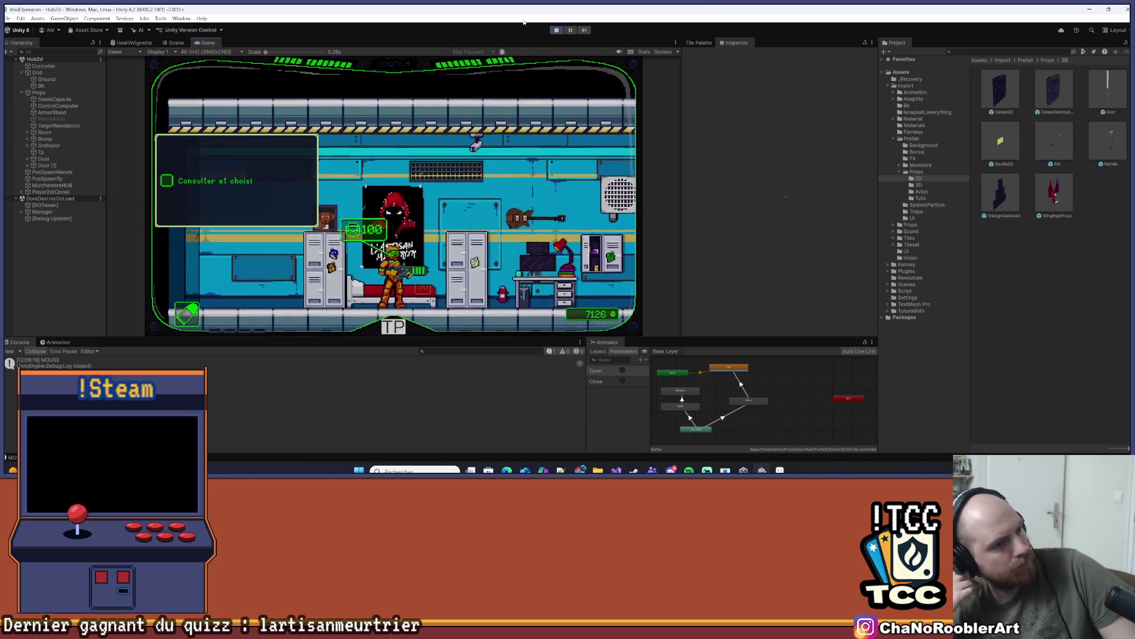
Dismiss the mission objectives and walk the player between the lockers, green tank and console
key(Left)
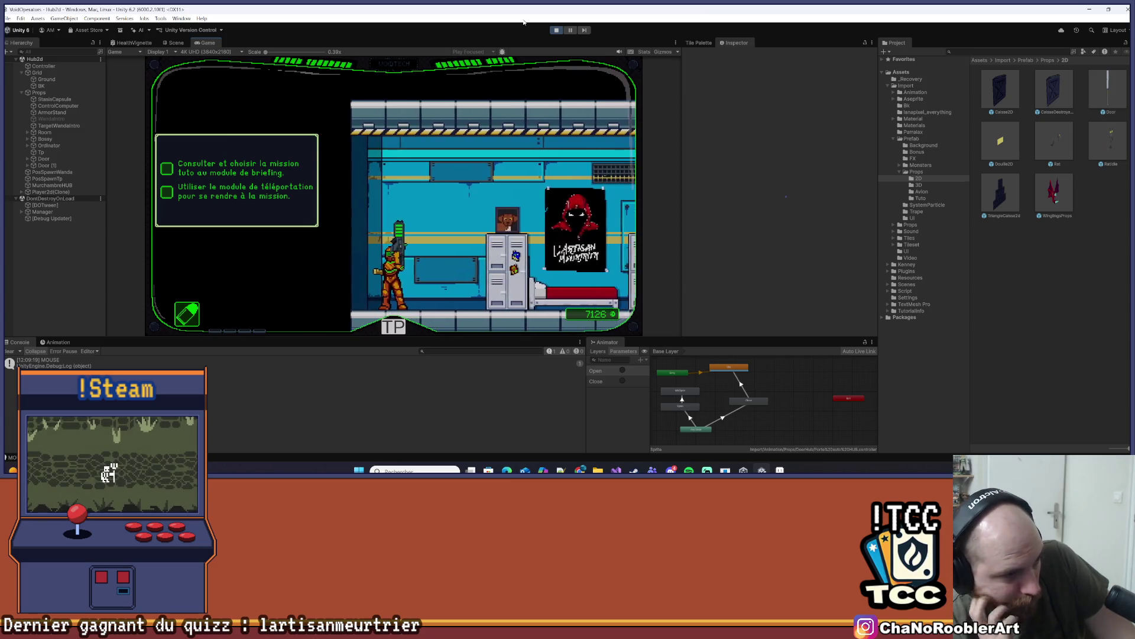
key(Right)
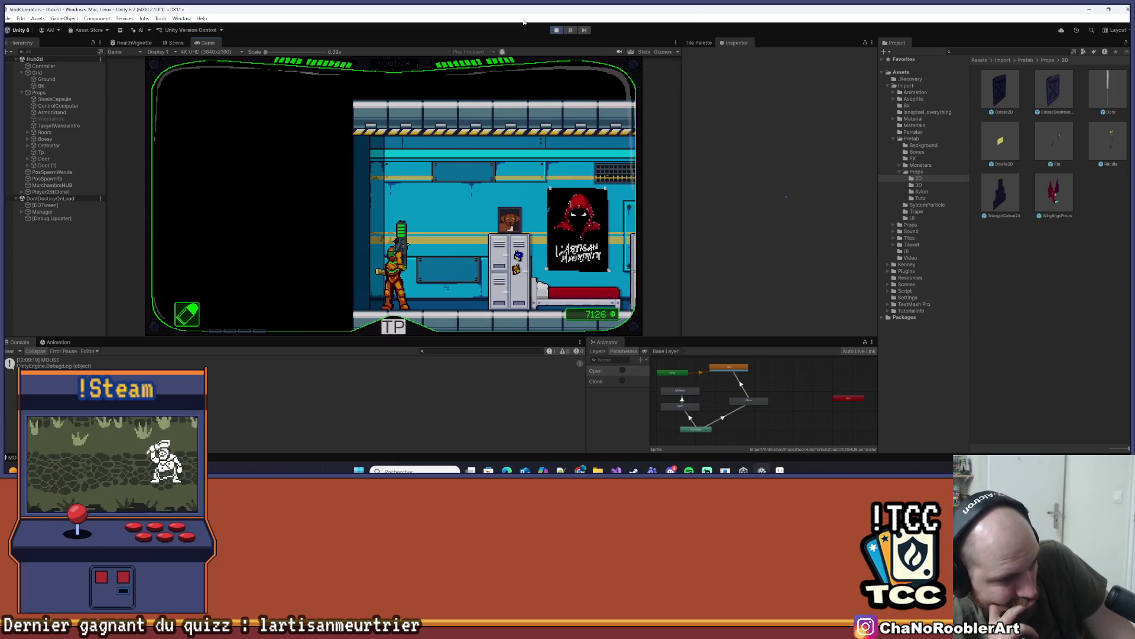
key(Right)
key(Right)
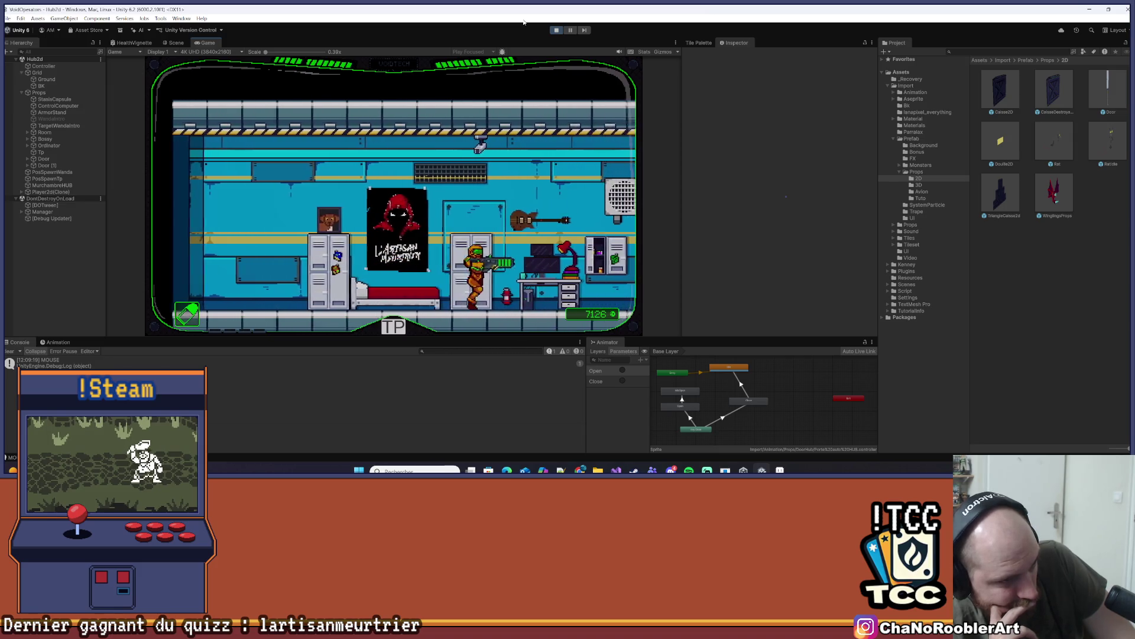
key(Right)
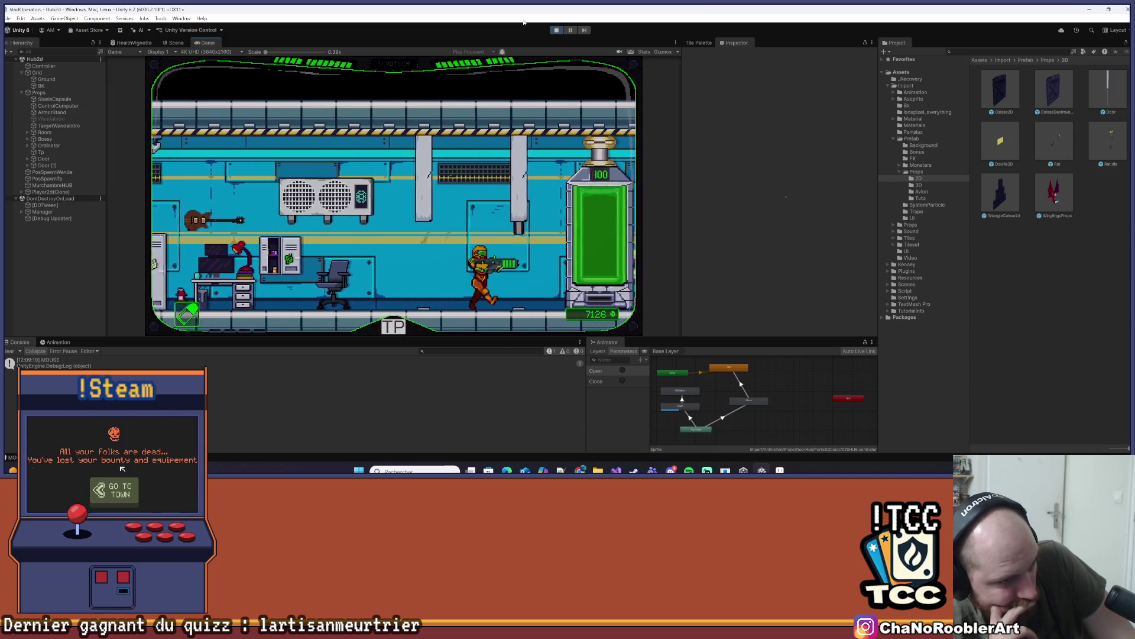
key(Right)
key(Left)
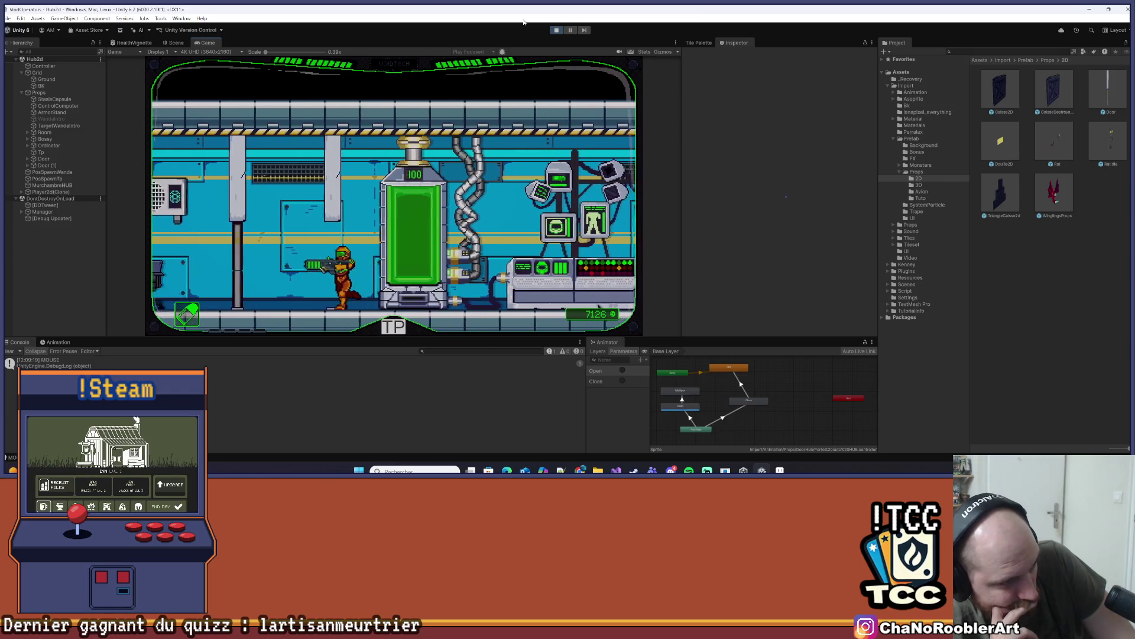
key(Left)
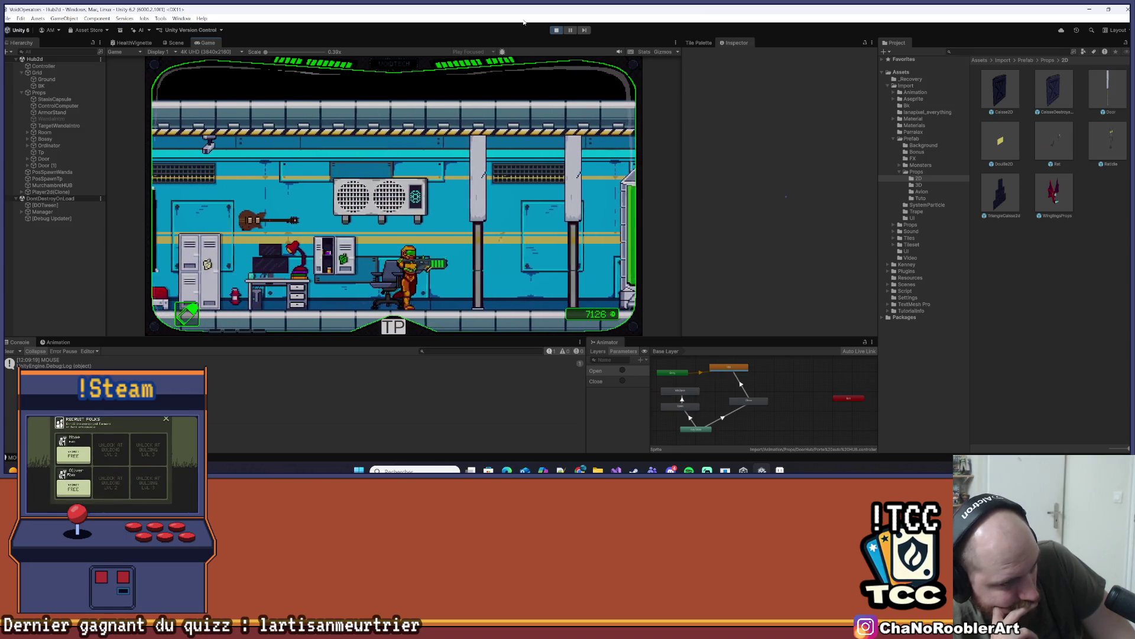
key(Right)
key(Right)
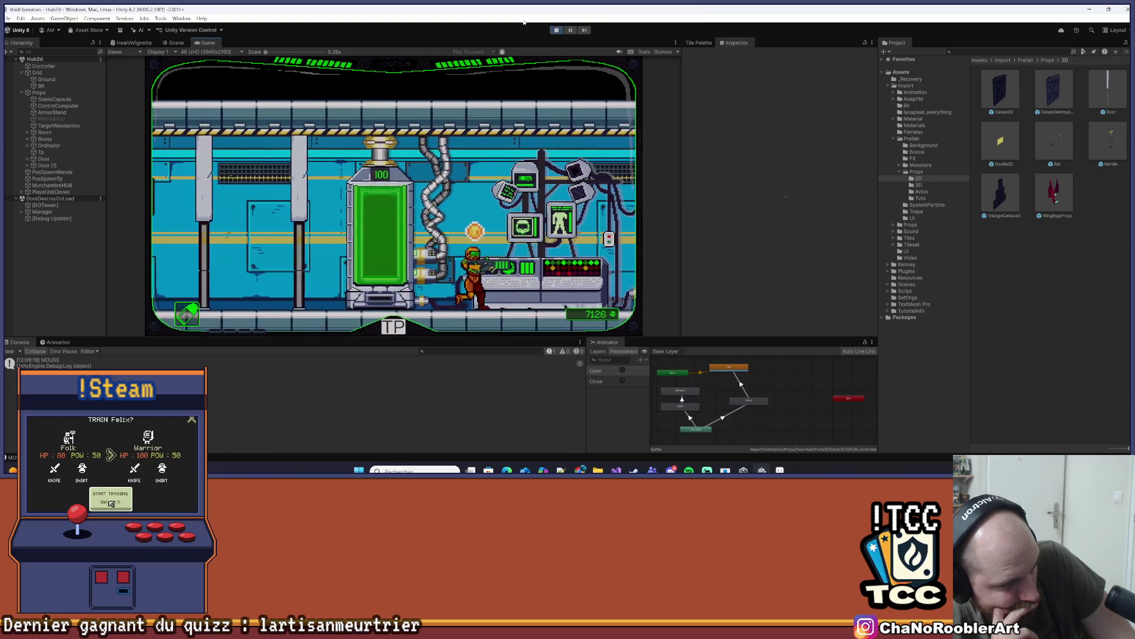
key(Left)
key(Left)
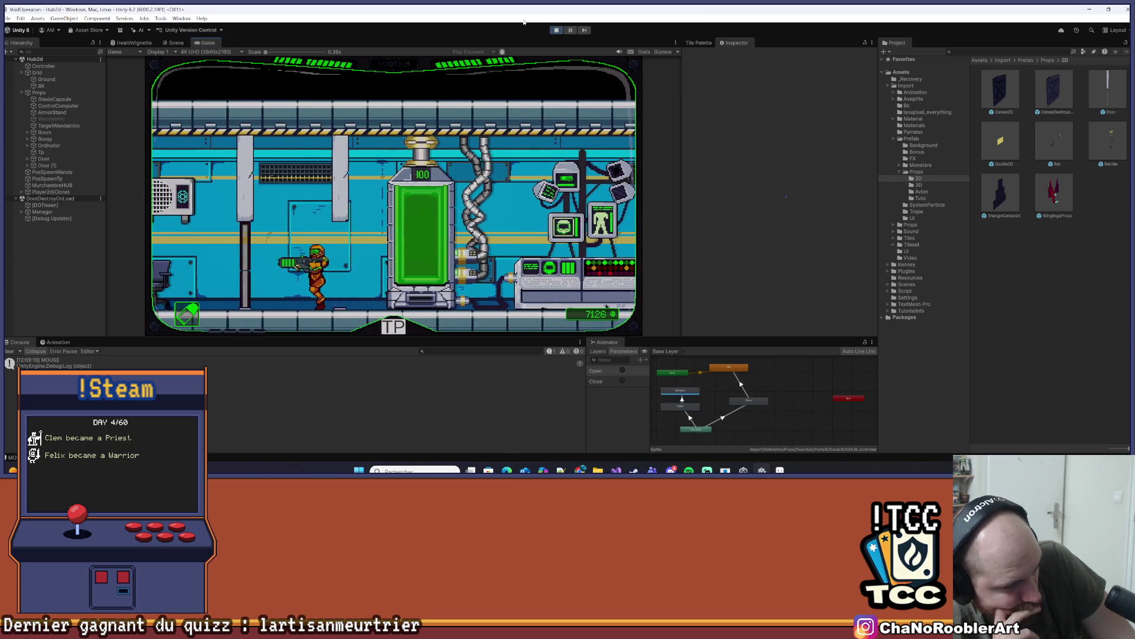
key(Right)
key(Right)
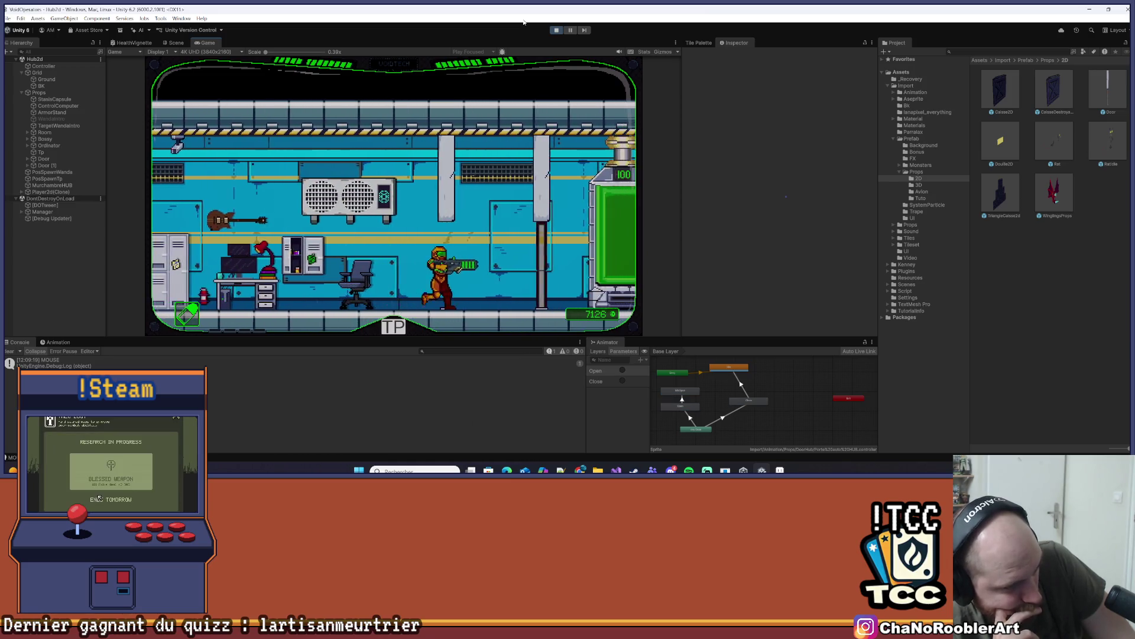
key(Right)
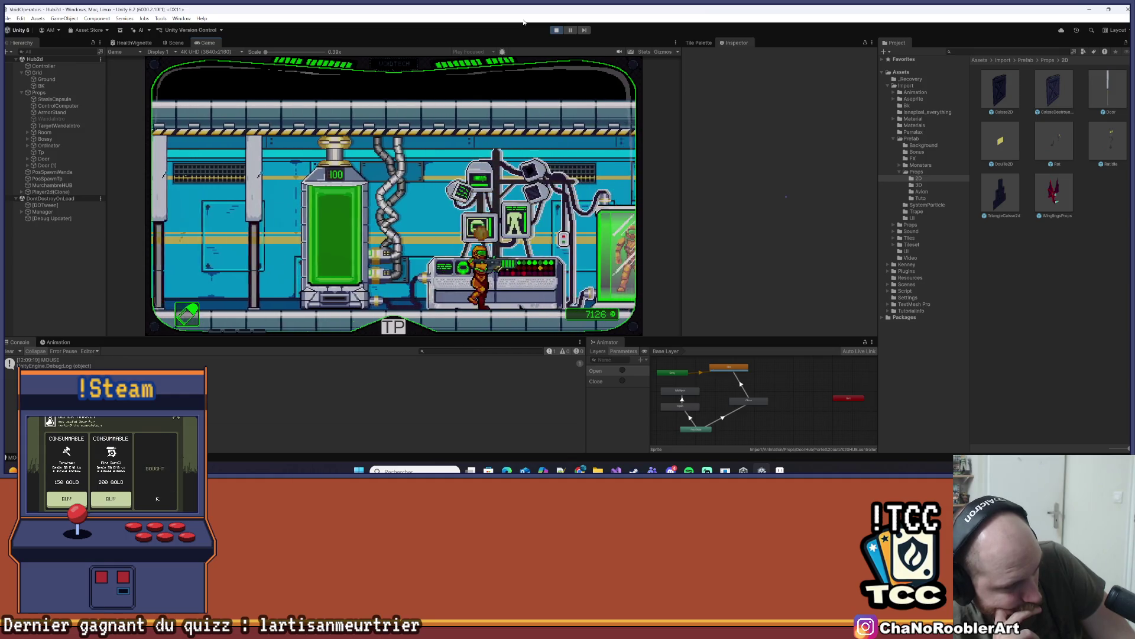
key(Left)
key(Left)
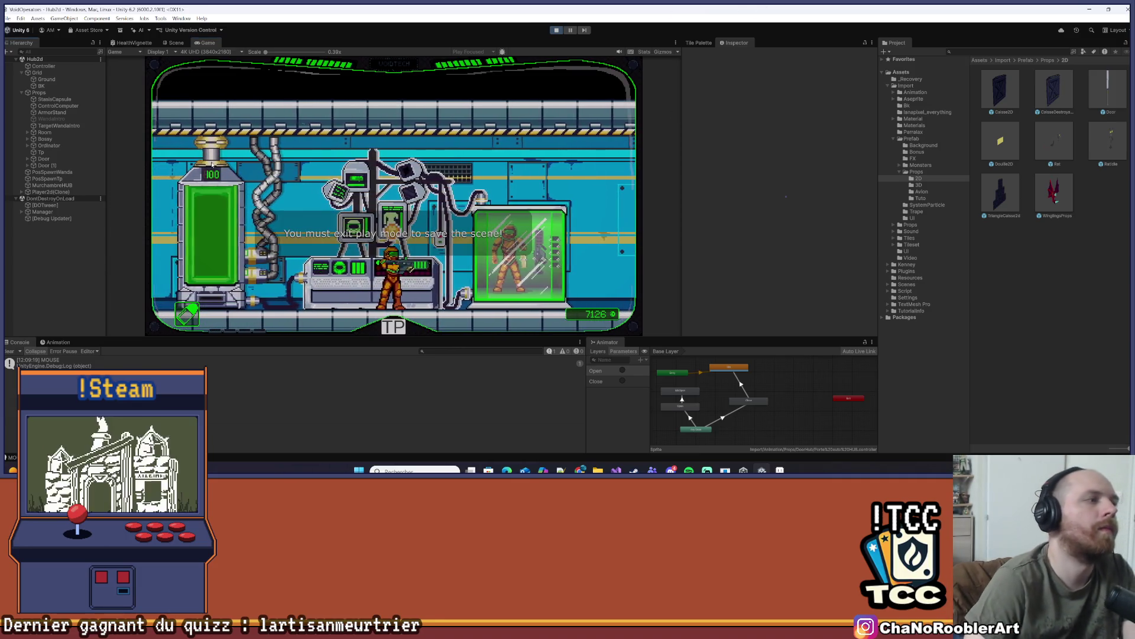
Stop Play mode, keep the changes, and save the Hub2d scene
key(ctrl+s)
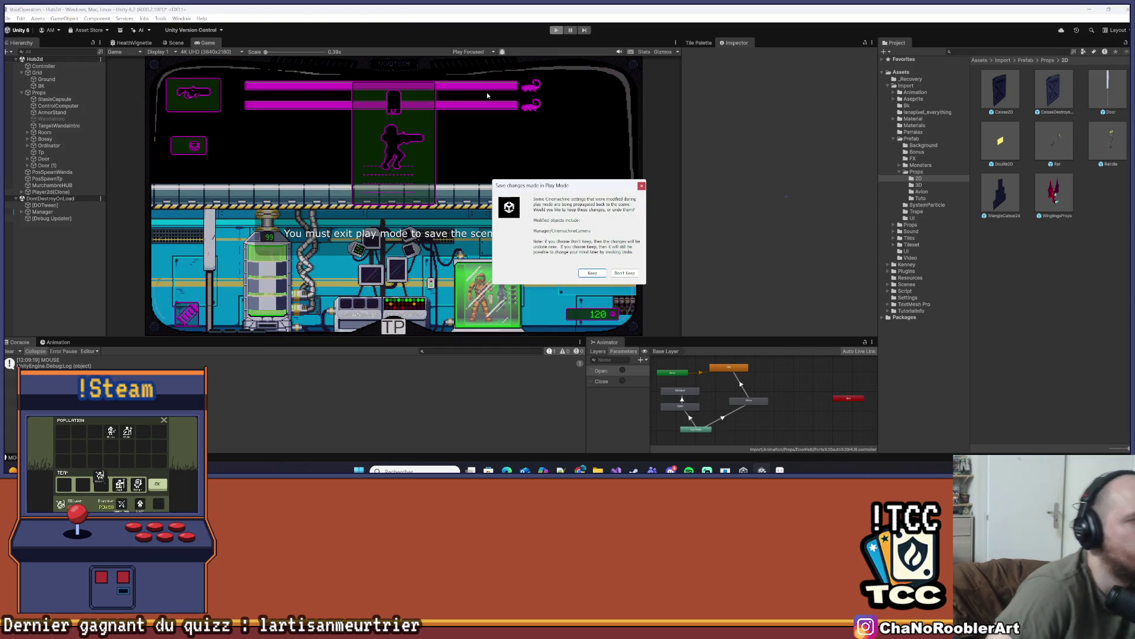
click(644, 192)
key(ctrl+p)
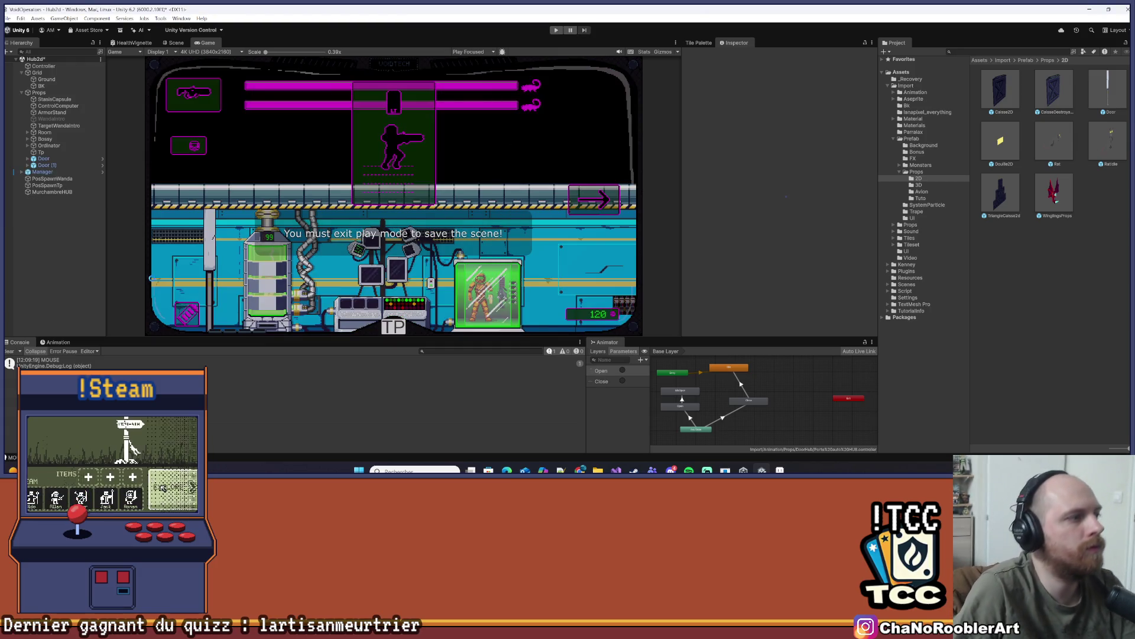
key(ctrl+s)
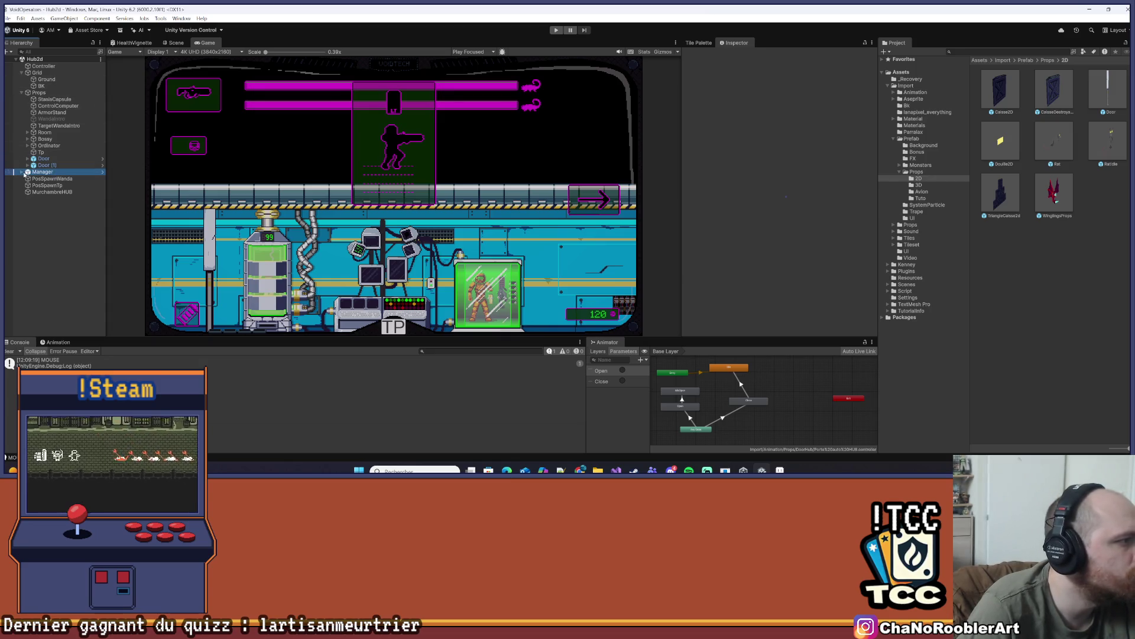
Expand Manager > Menu > CanvasUI and select the Dialogue object to view its properties
click(22, 171)
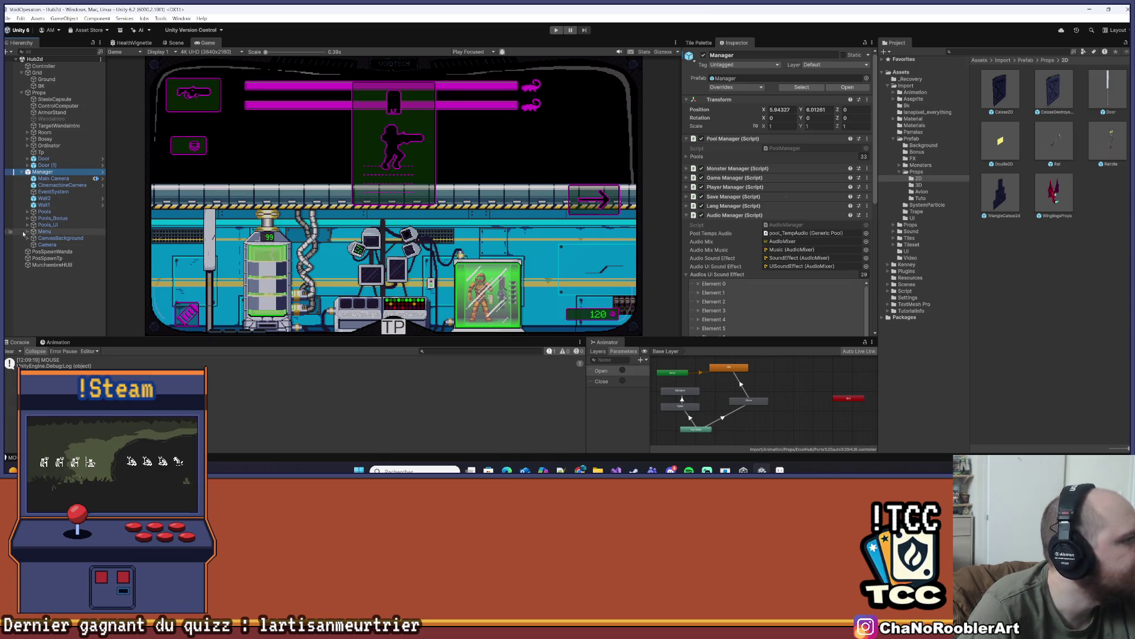
click(25, 226)
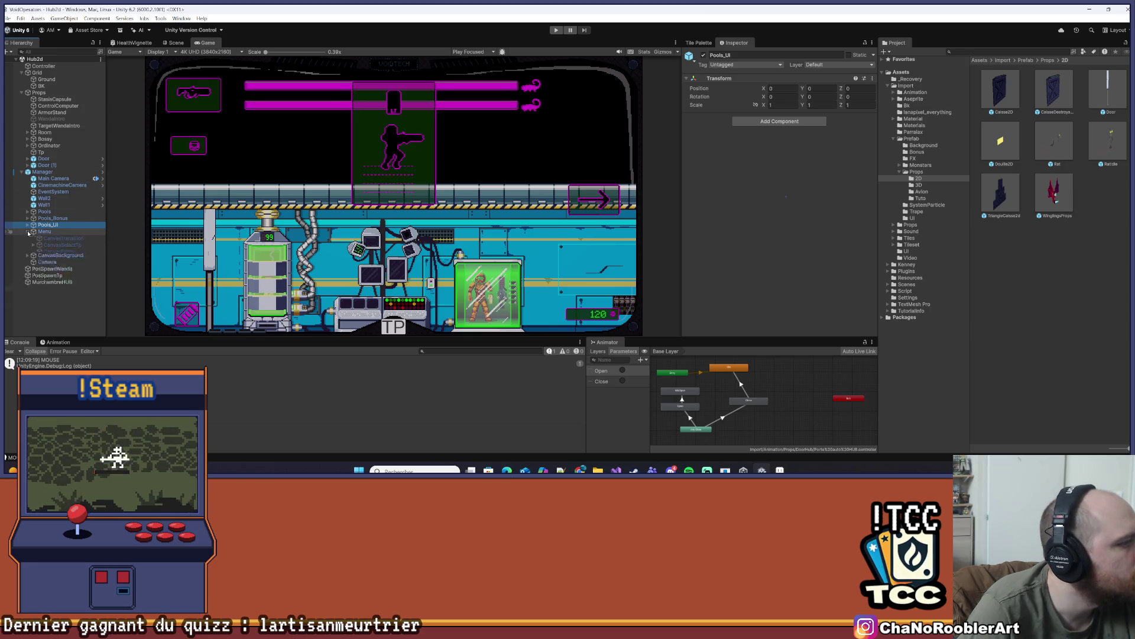
click(28, 232)
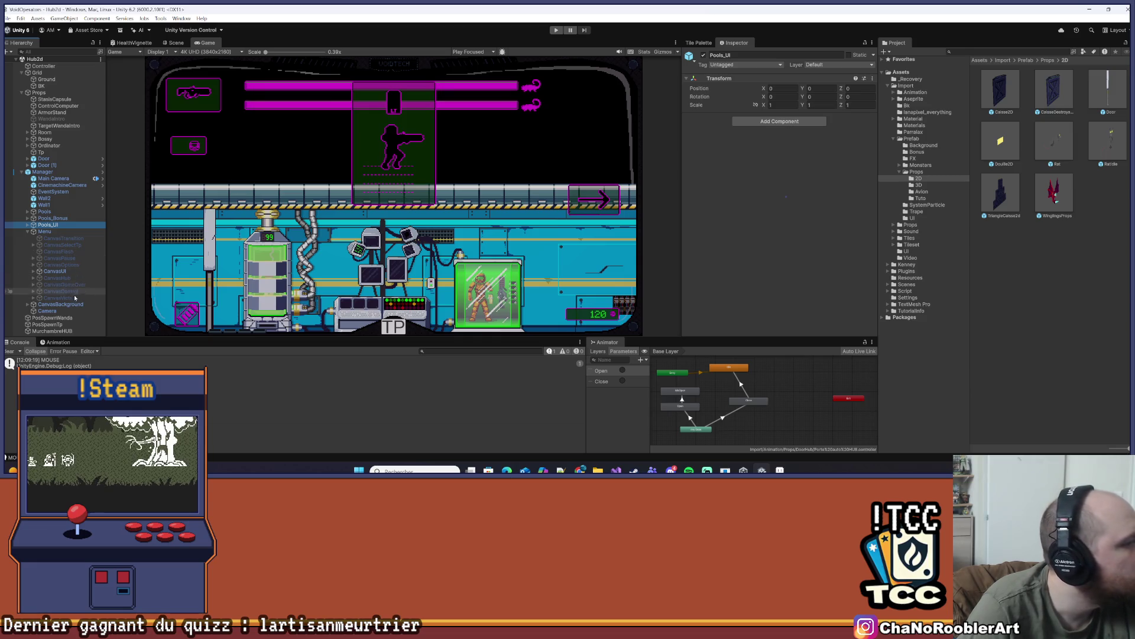
click(33, 272)
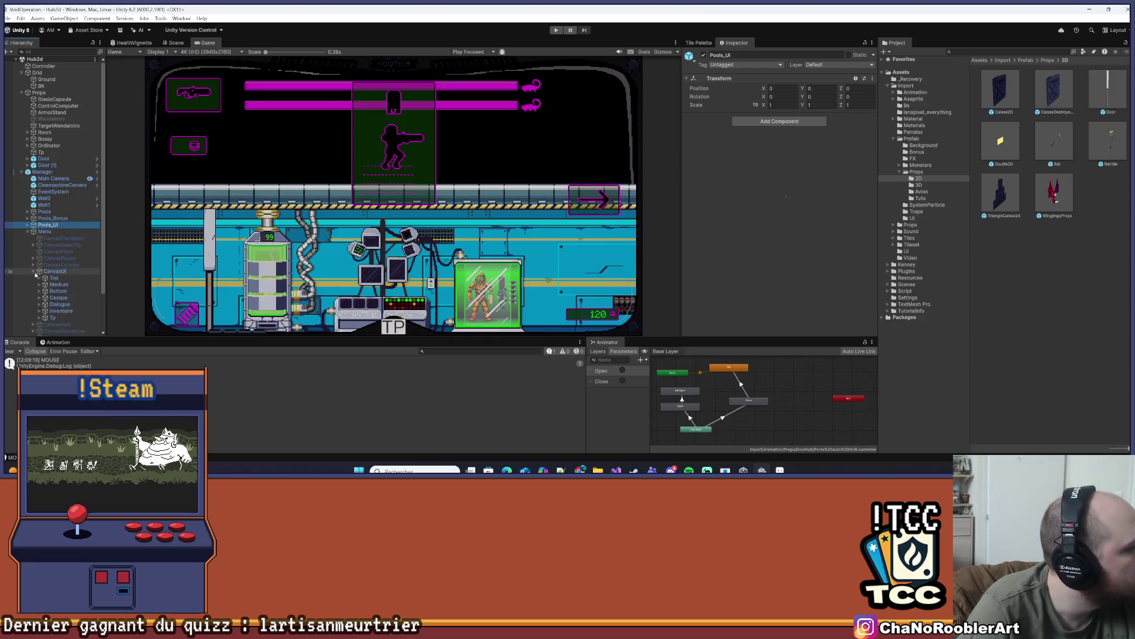
click(34, 271)
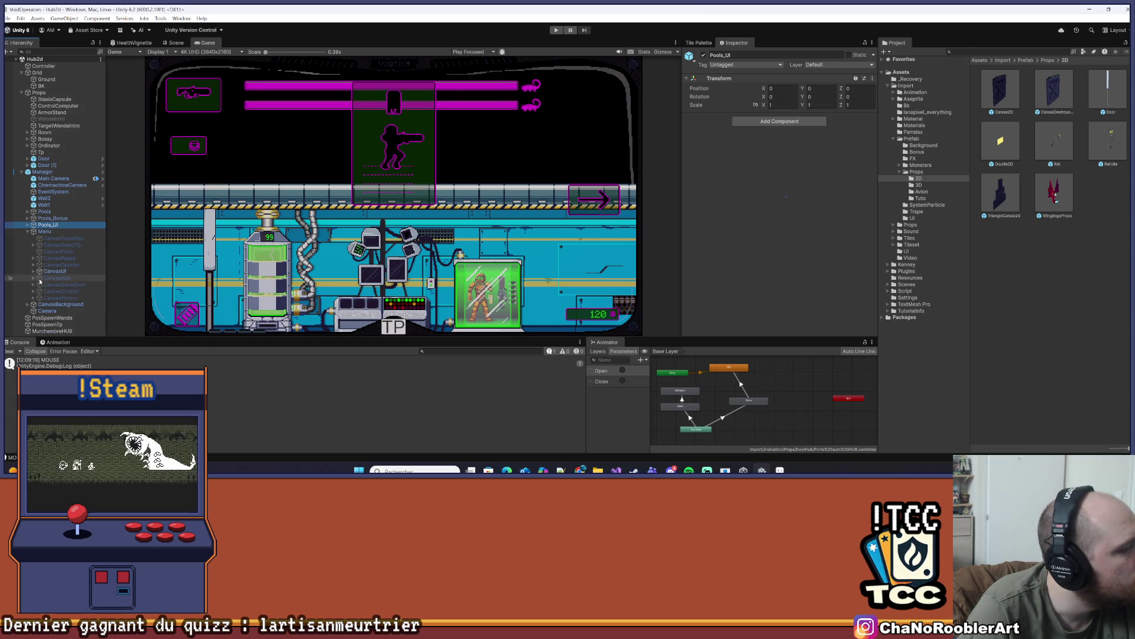
click(33, 278)
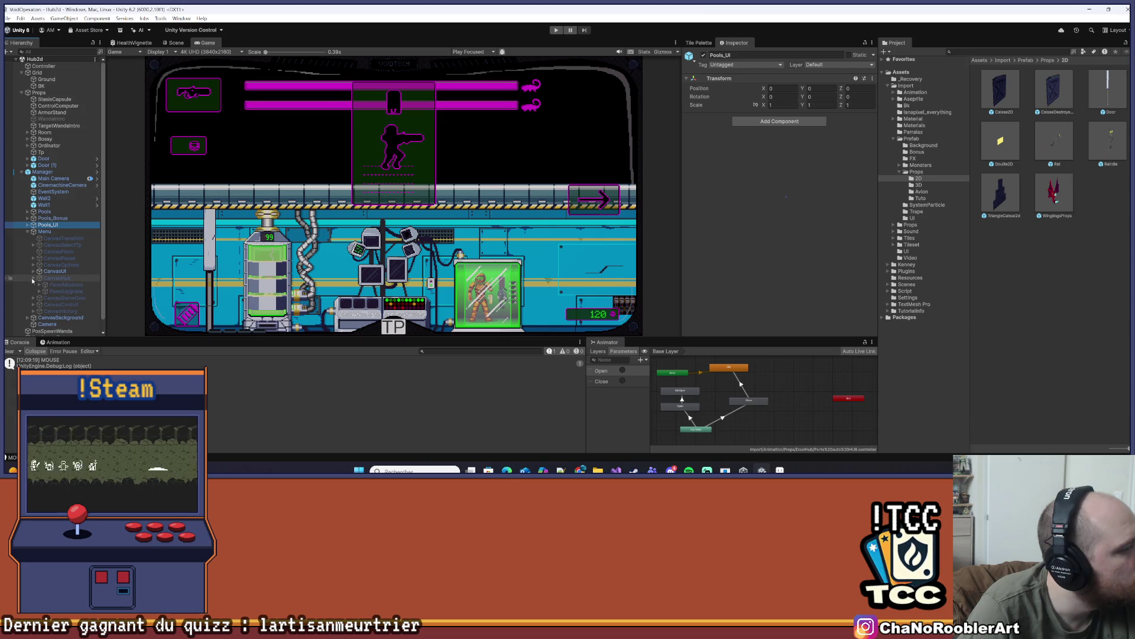
click(33, 278)
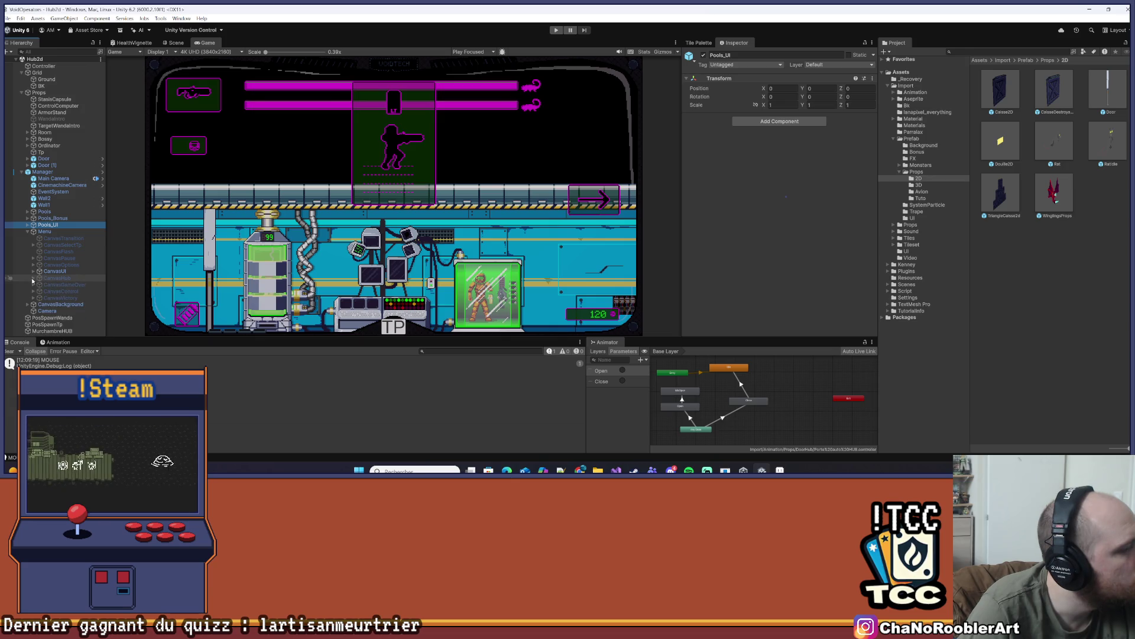
click(33, 271)
scroll(down, 3)
click(59, 260)
key(Right)
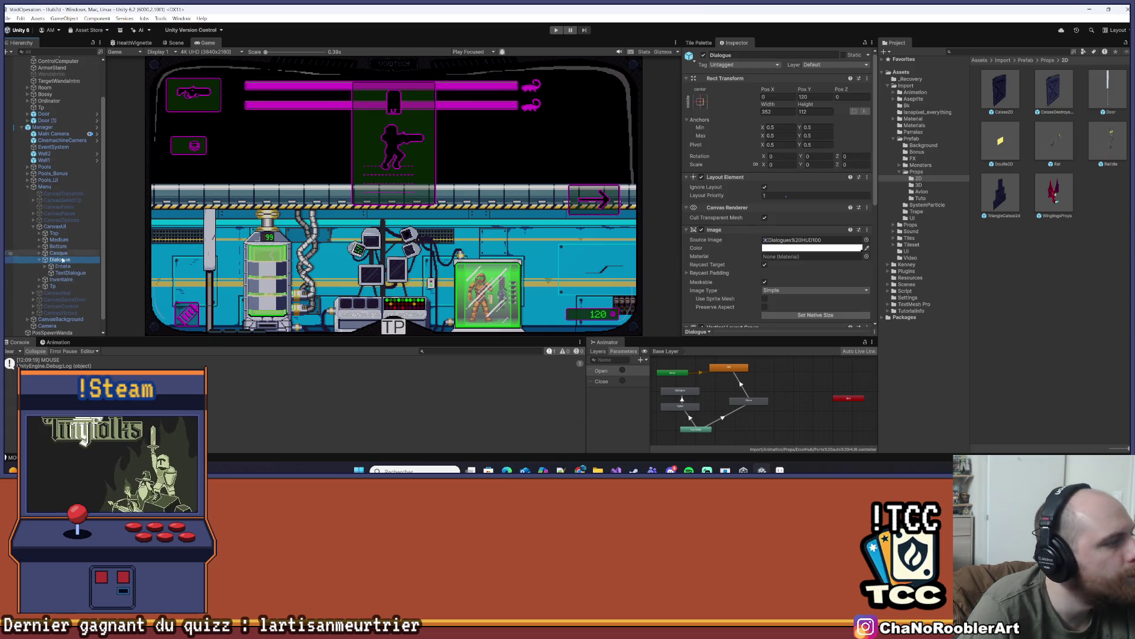
click(789, 166)
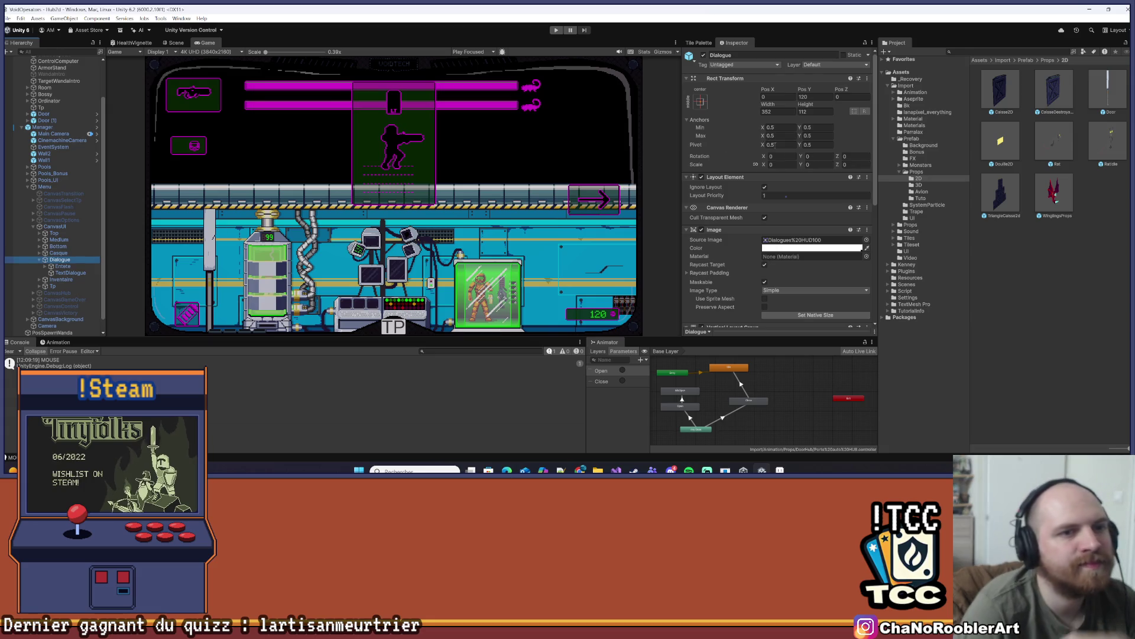
Set Dialogue's X scale to 1 and browse Entete's children, TextDialogue, GameObject and Avatar
text(1)
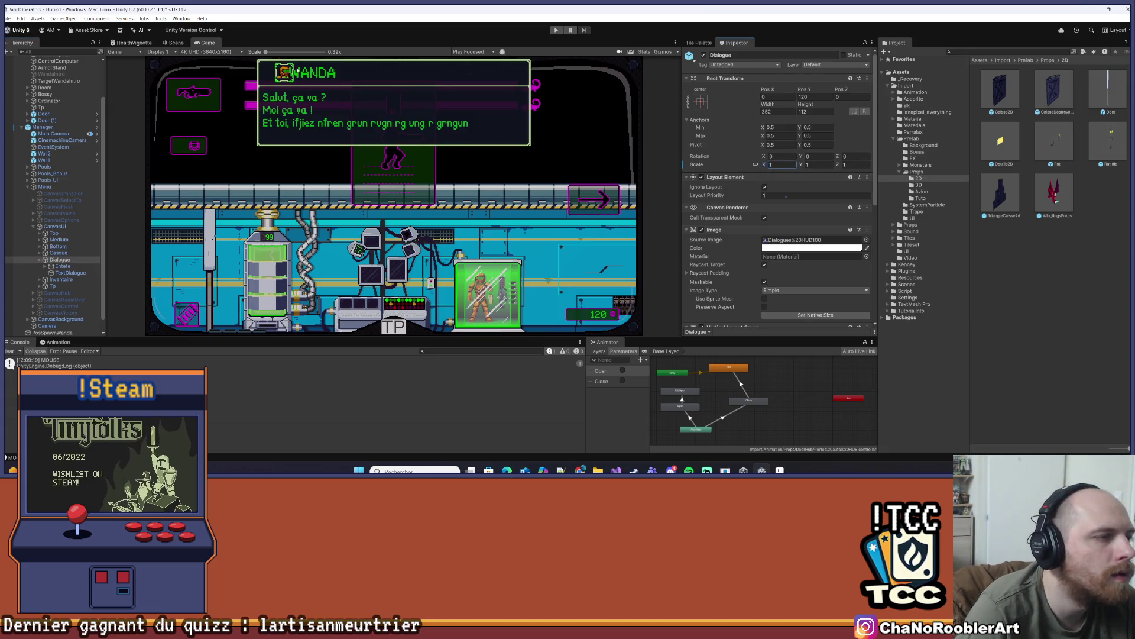
scroll(up, 3)
click(61, 266)
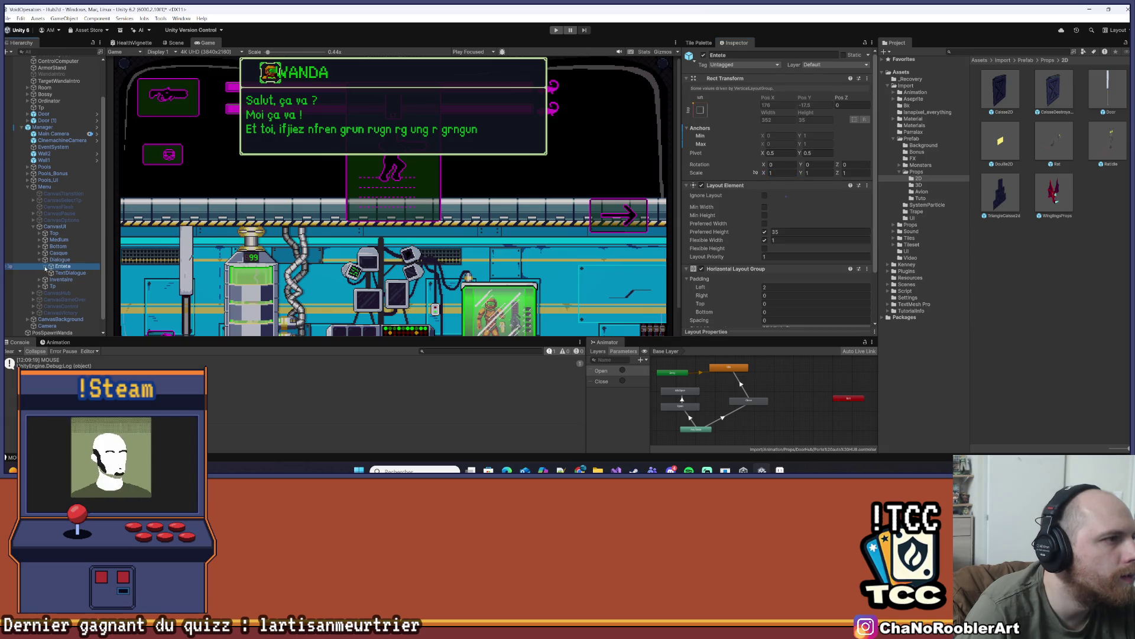
click(46, 267)
click(66, 286)
click(71, 272)
click(51, 273)
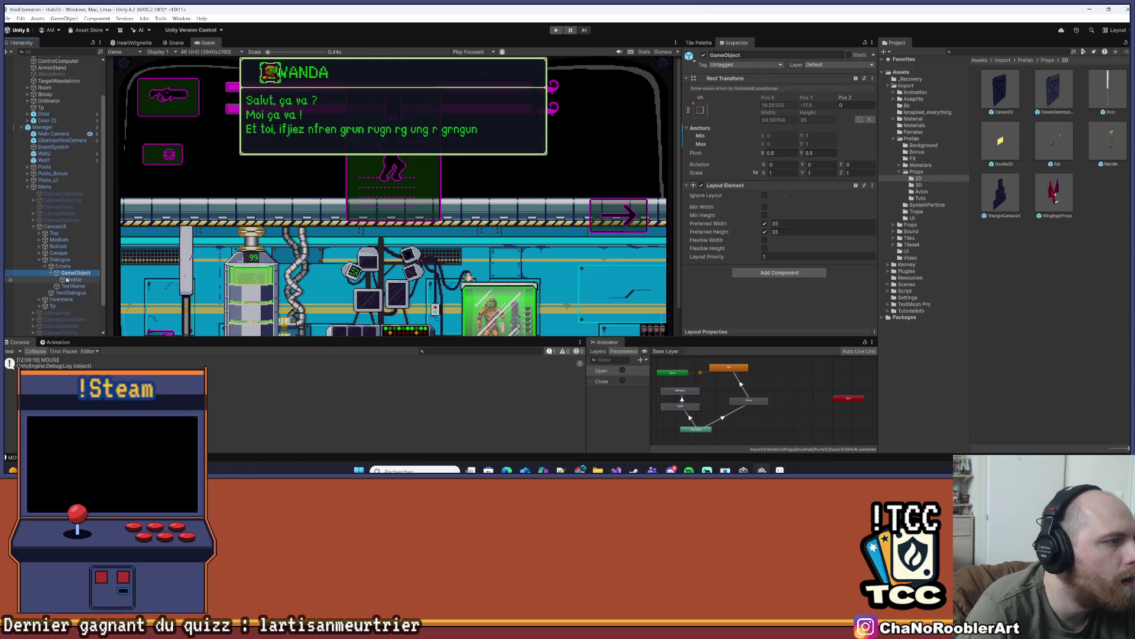
click(67, 279)
click(69, 273)
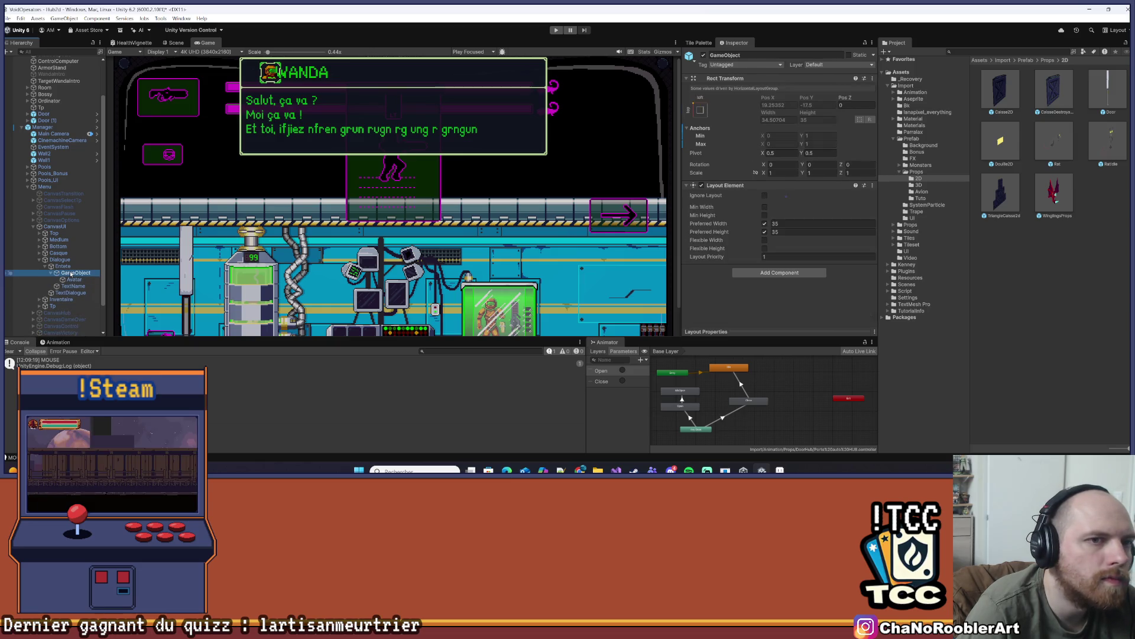
click(63, 267)
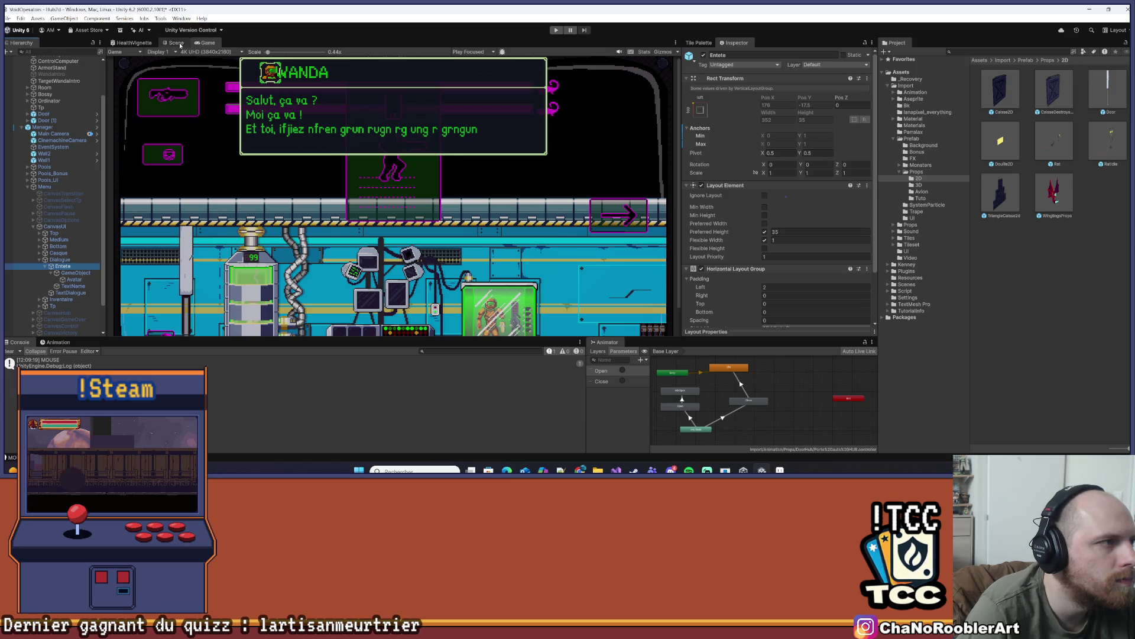
Frame the WANDA dialogue box in the Scene view and select the Avatar portrait
click(175, 43)
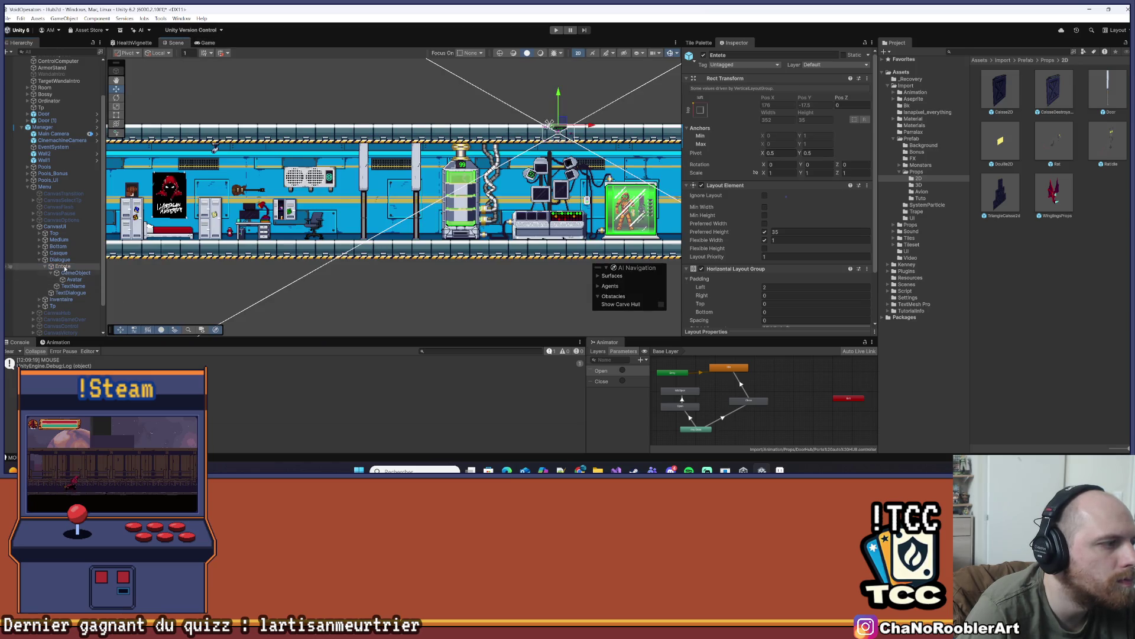
double_click(62, 266)
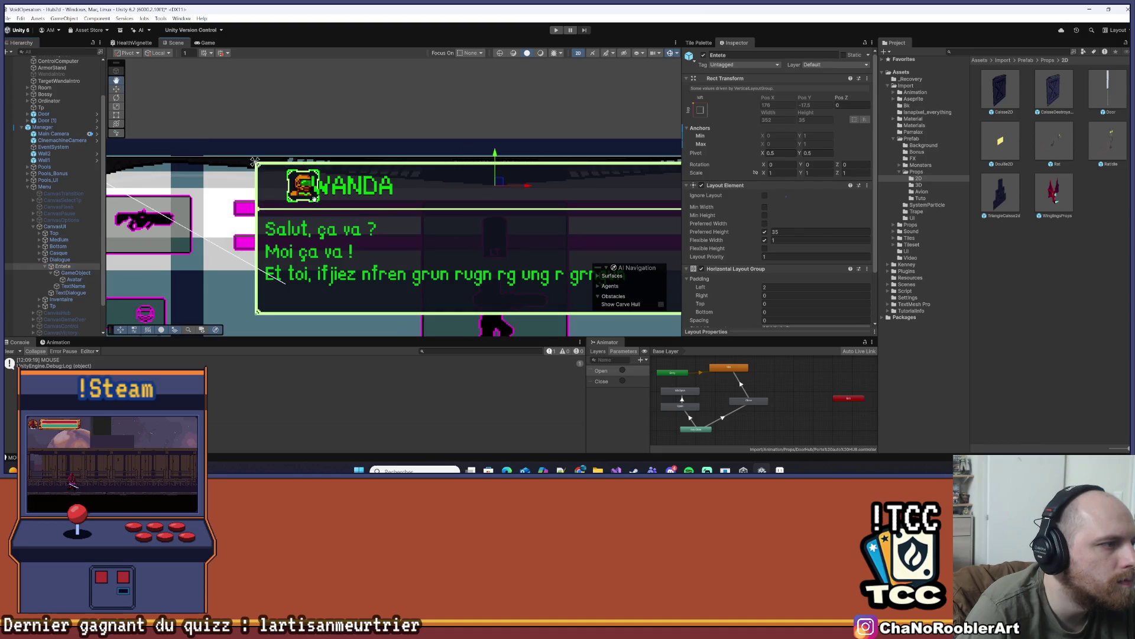
click(67, 273)
click(63, 267)
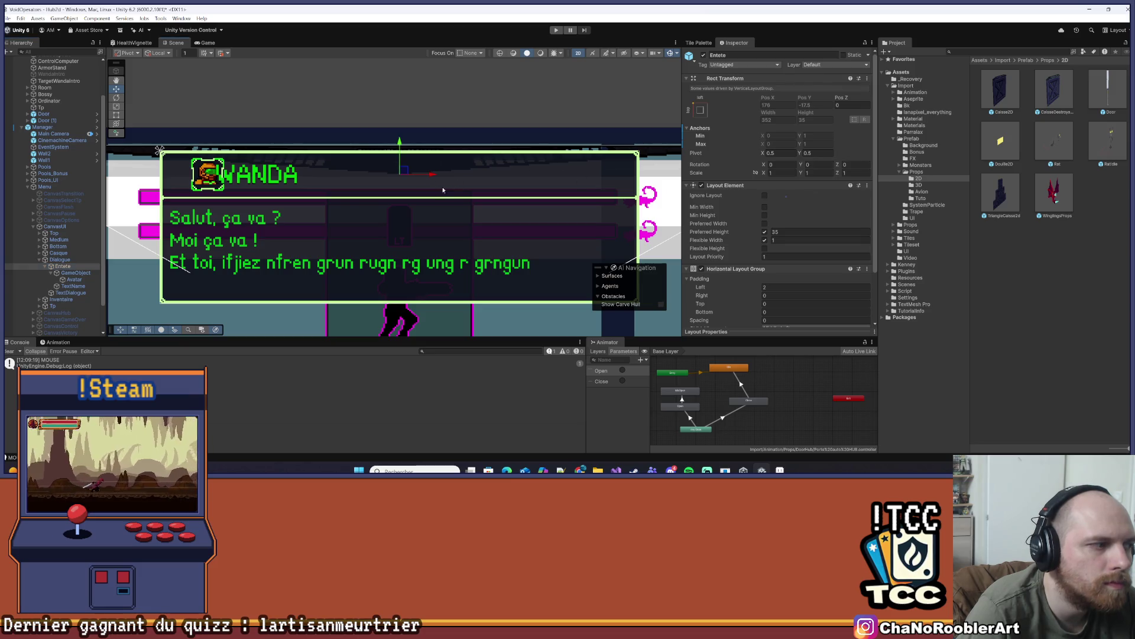
click(75, 273)
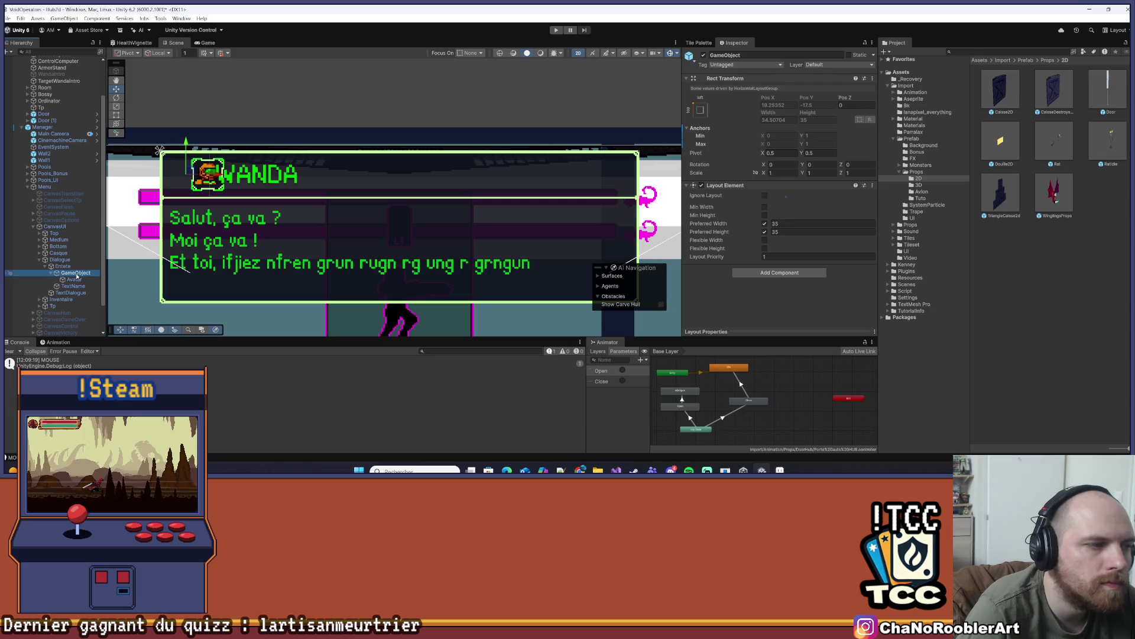
click(74, 279)
Anchor the Avatar middle-center at Pos X 0, Pos Y 0, then select Dialogue
click(702, 102)
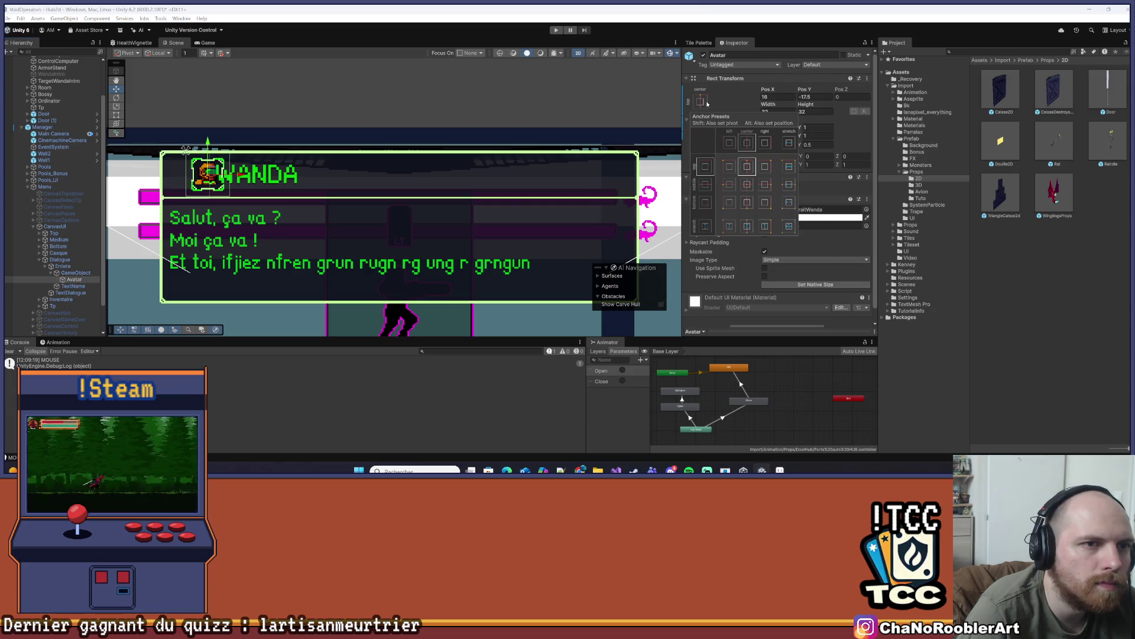
click(748, 188)
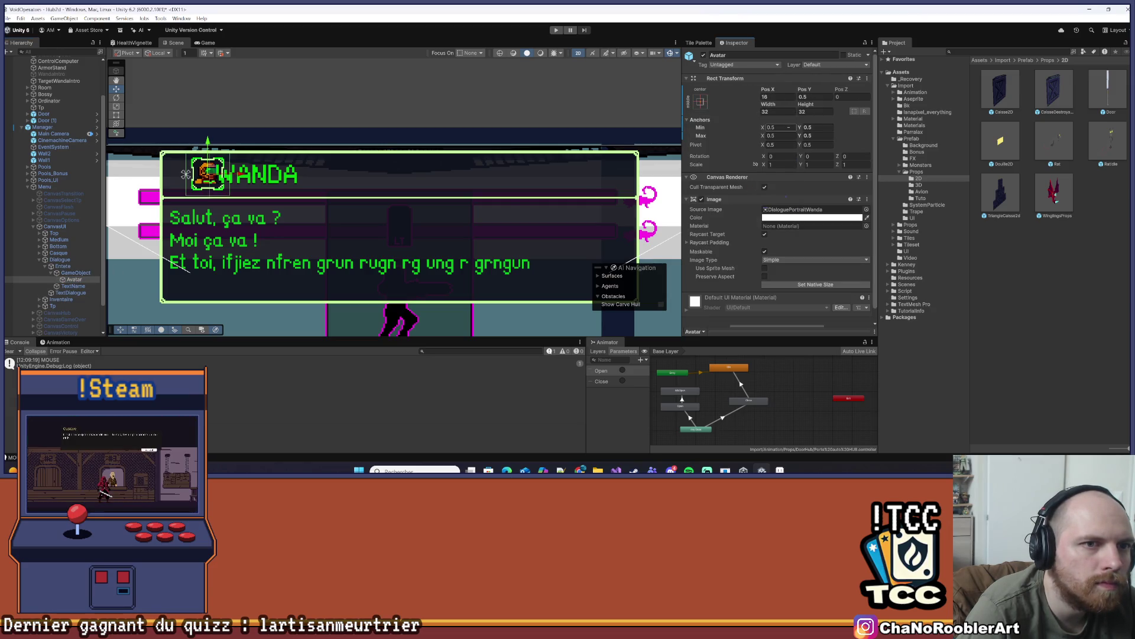
text(0)
key(Tab)
text(0)
key(Tab)
click(76, 282)
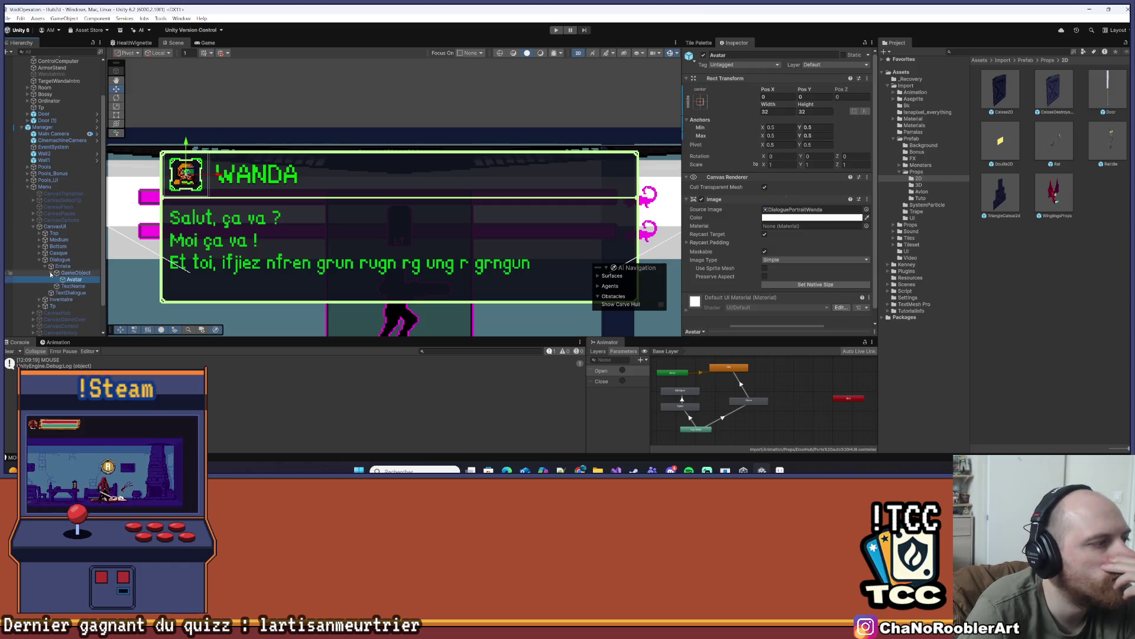
click(59, 266)
click(61, 260)
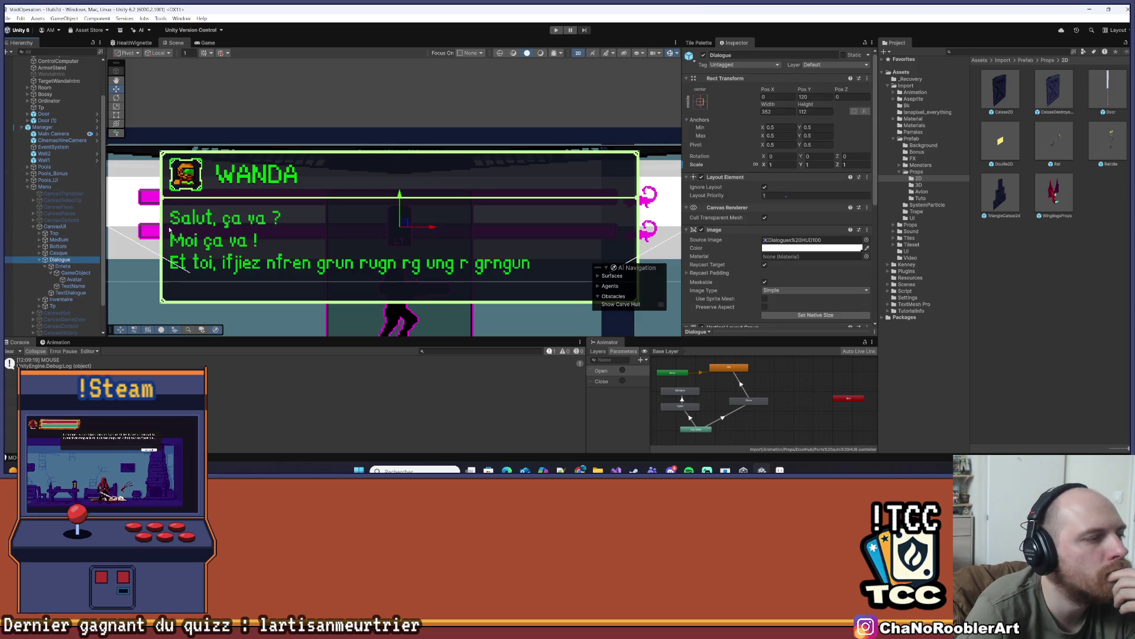
In Visual Studio, widen the code pane and save TriggerGeneratorController.cs
key(alt+Tab)
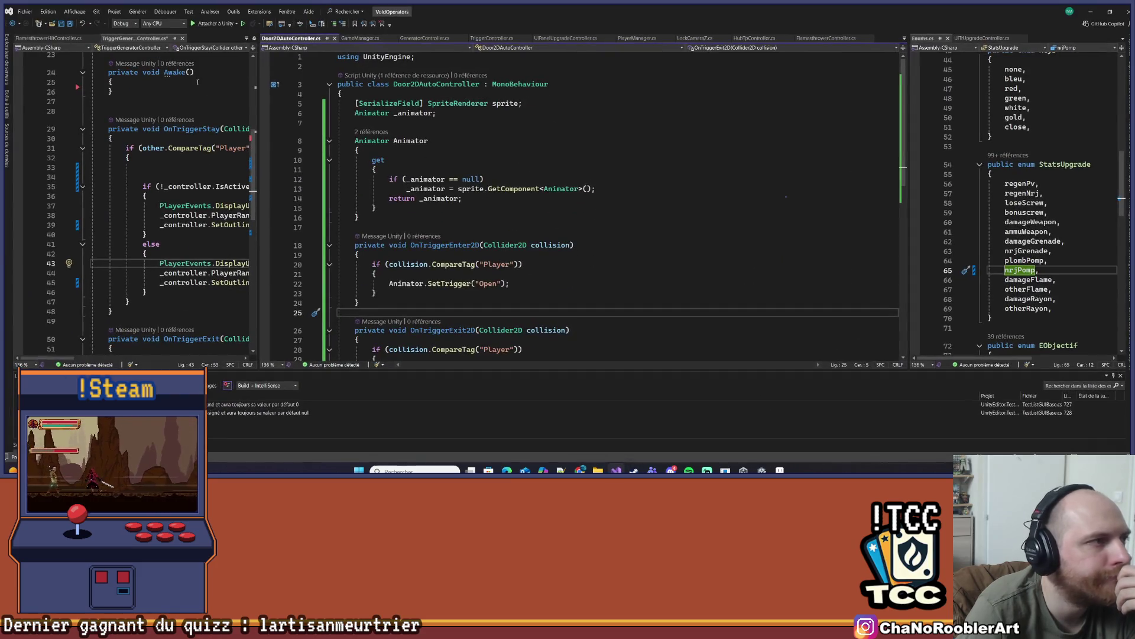
drag(259, 115, 589, 115)
click(110, 138)
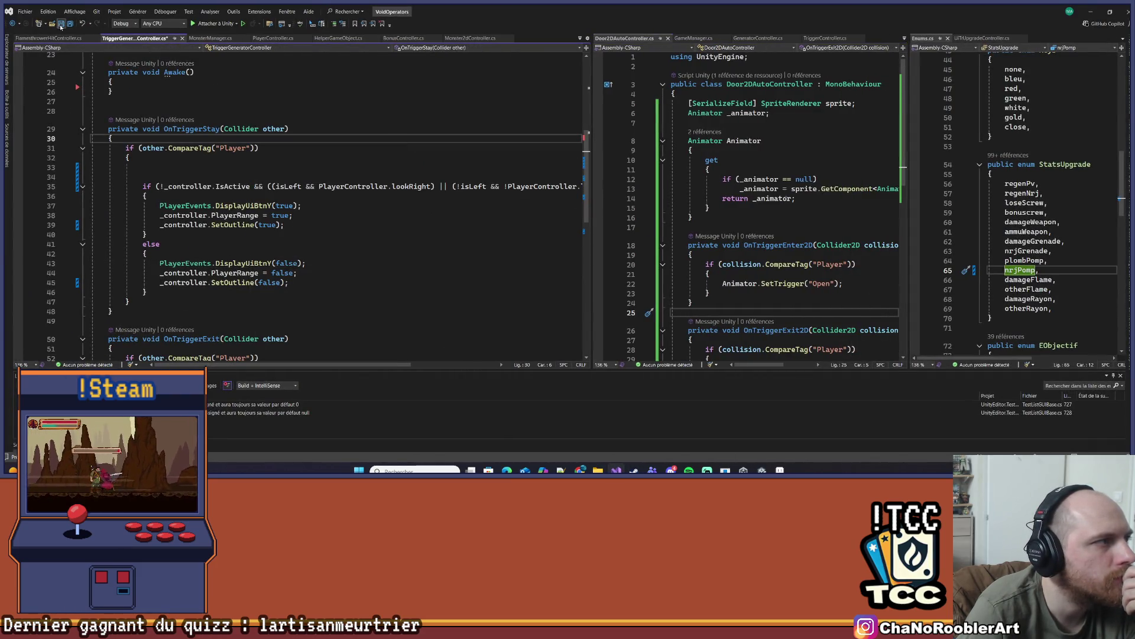
click(61, 25)
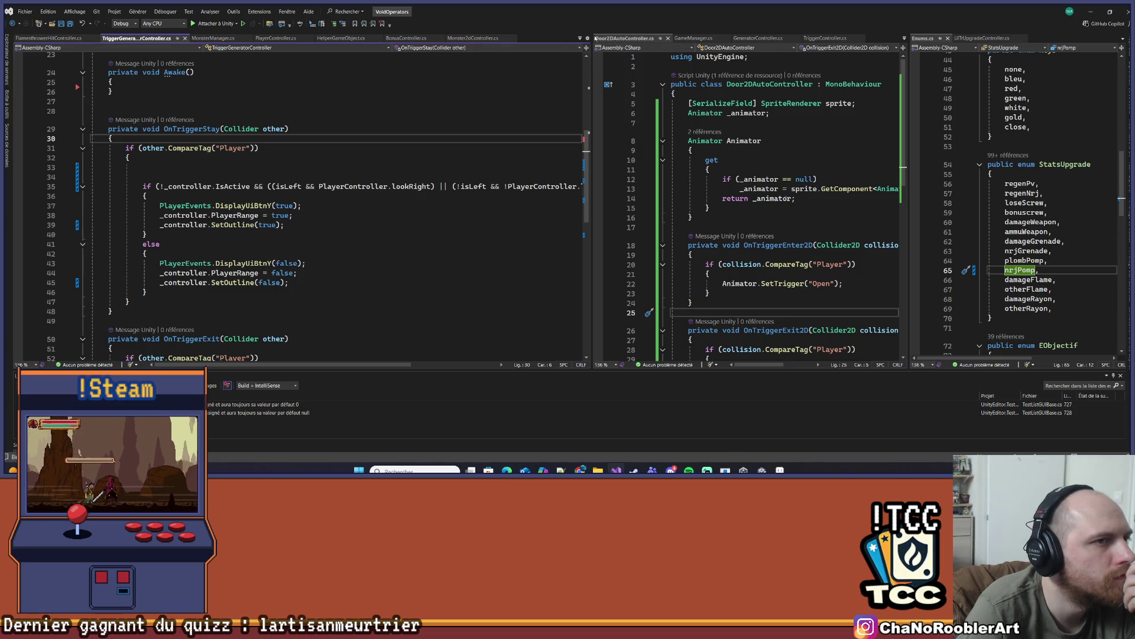
Check the open-files list and scroll down to StartIntroDialogue in Hub2dController
click(579, 38)
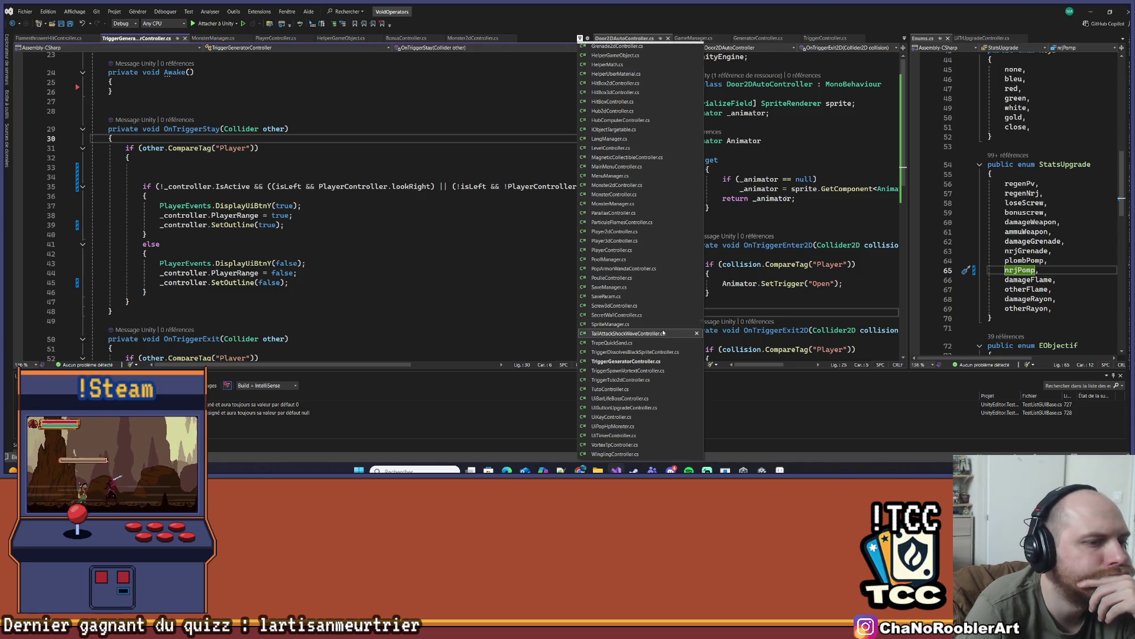
scroll(up, 3)
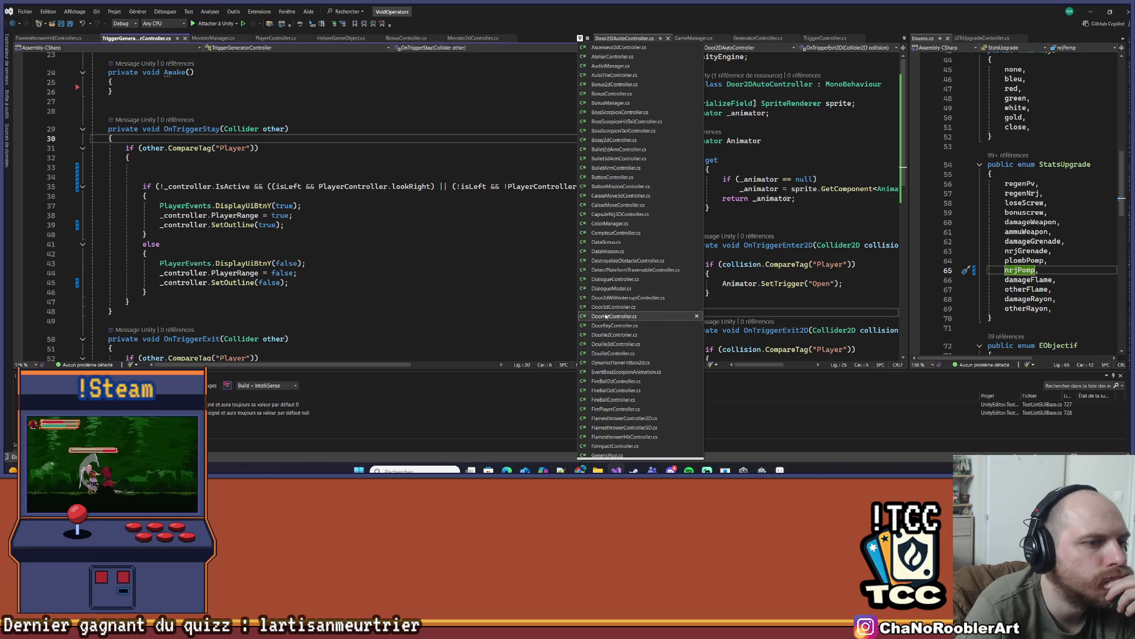
scroll(down, 3)
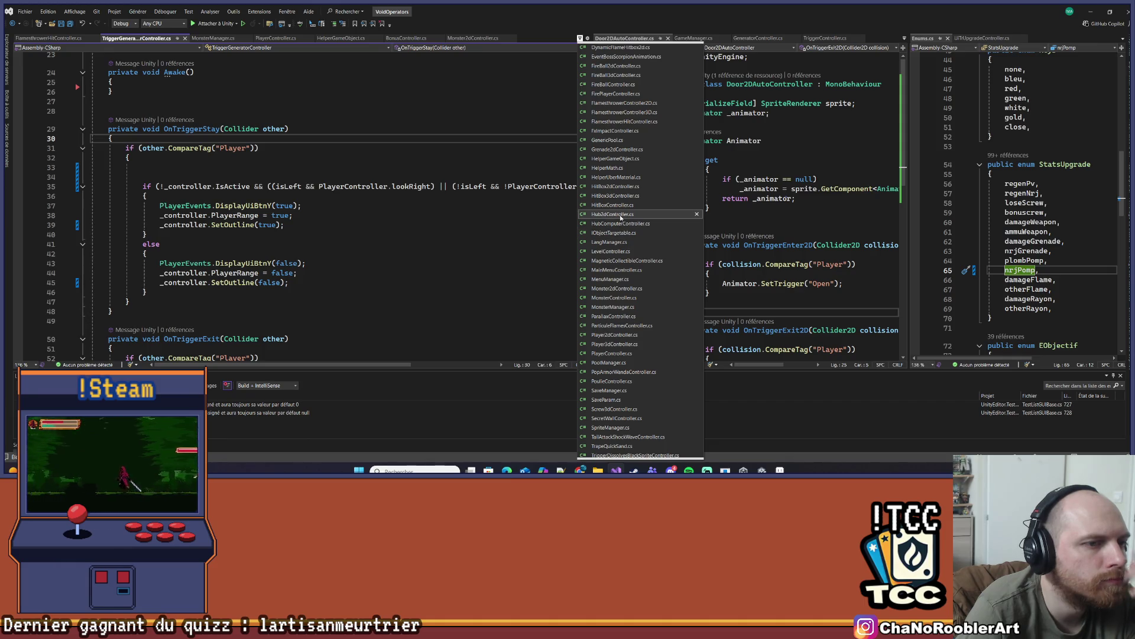
key(Escape)
scroll(down, 3)
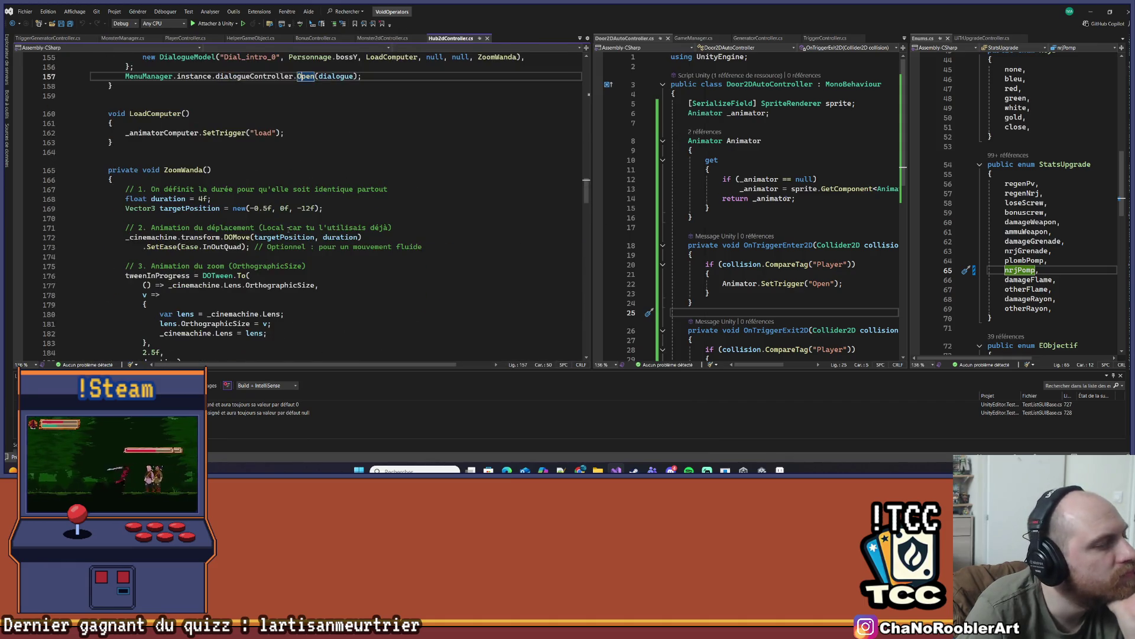
scroll(down, 3)
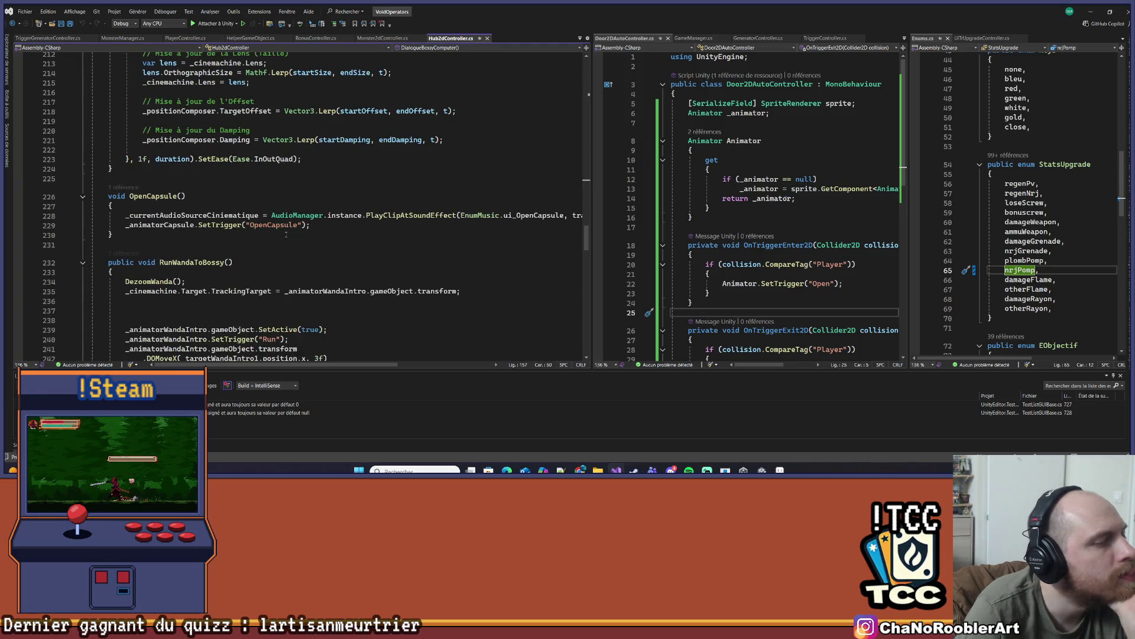
scroll(down, 3)
scroll(down, 3)
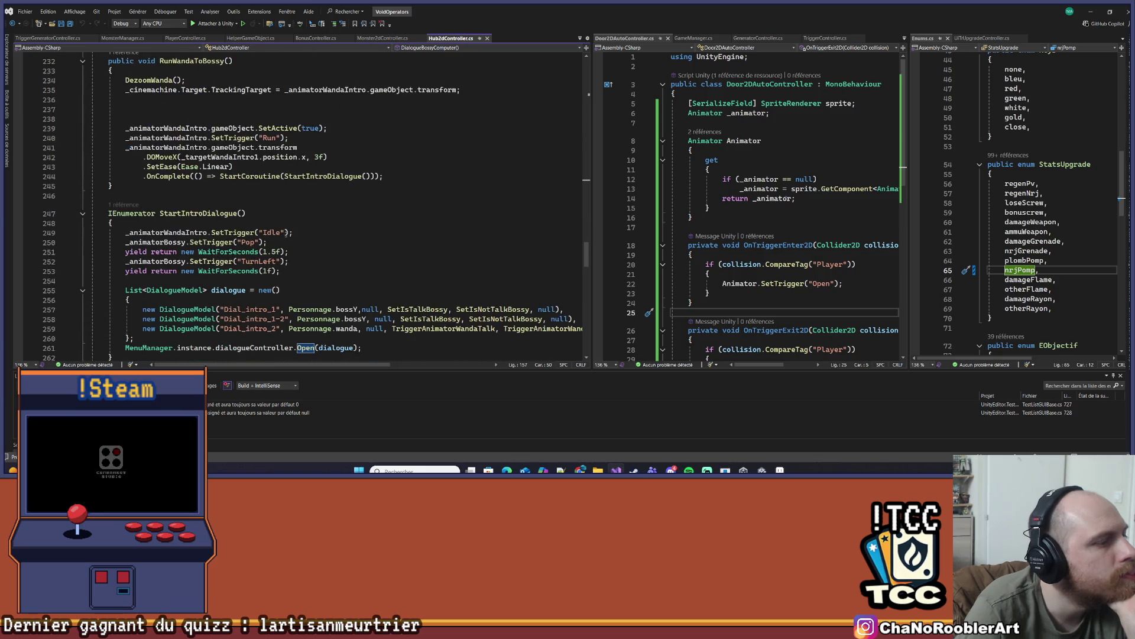
Select the dialogue entries and go to the DialogueModel definition, then navigate back
drag(116, 223, 196, 264)
click(462, 210)
drag(95, 220, 195, 236)
right_click(195, 204)
click(440, 179)
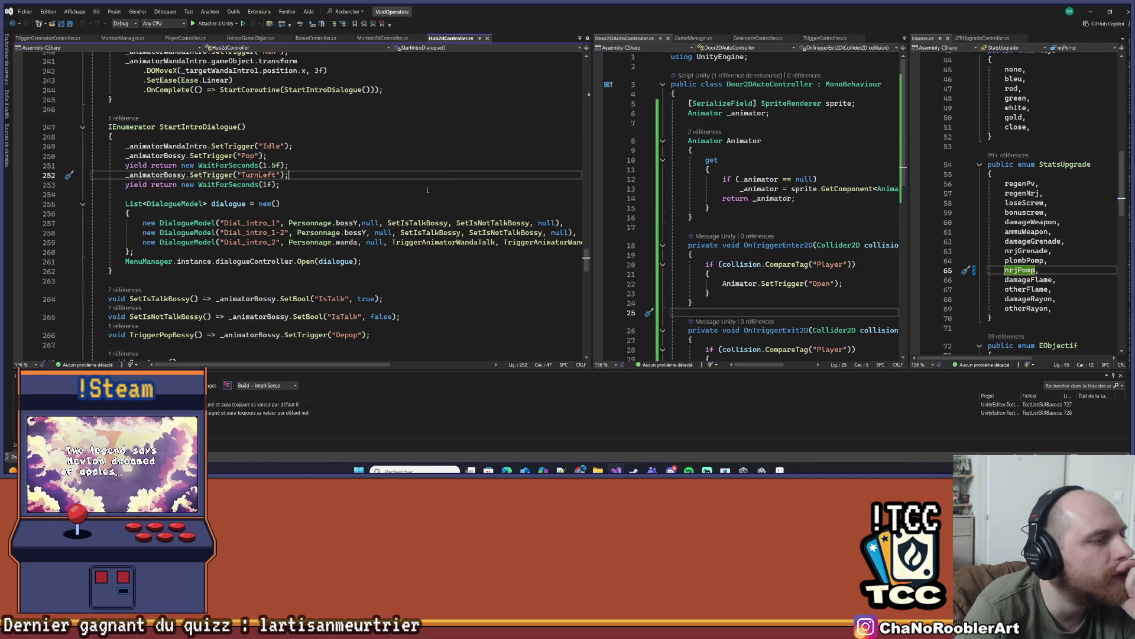
right_click(200, 223)
click(230, 270)
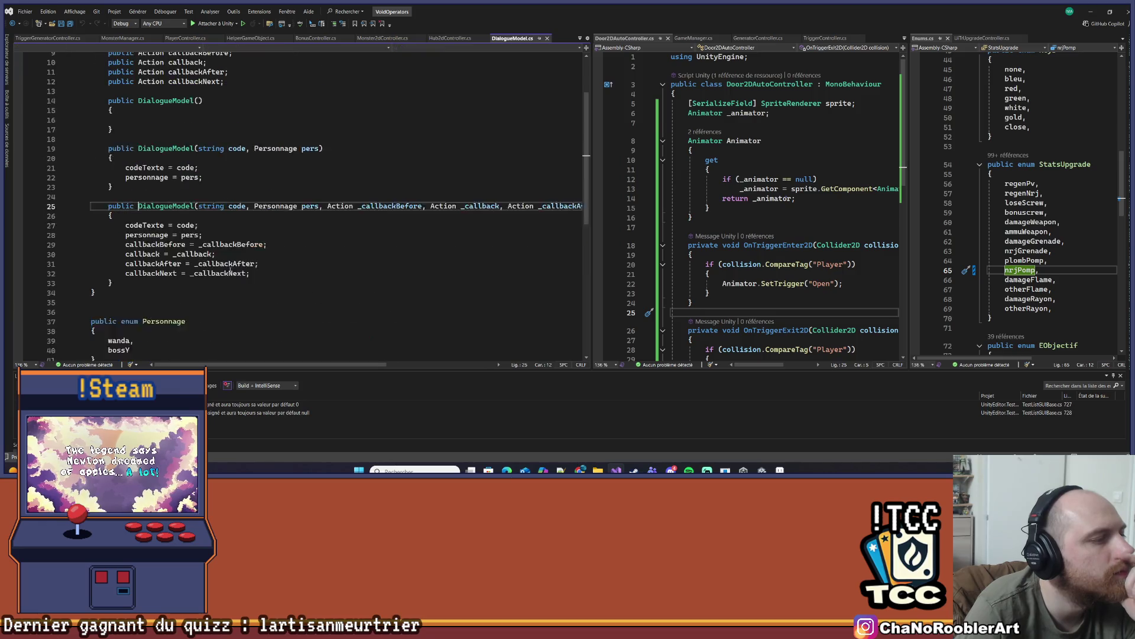
key(ctrl+minus)
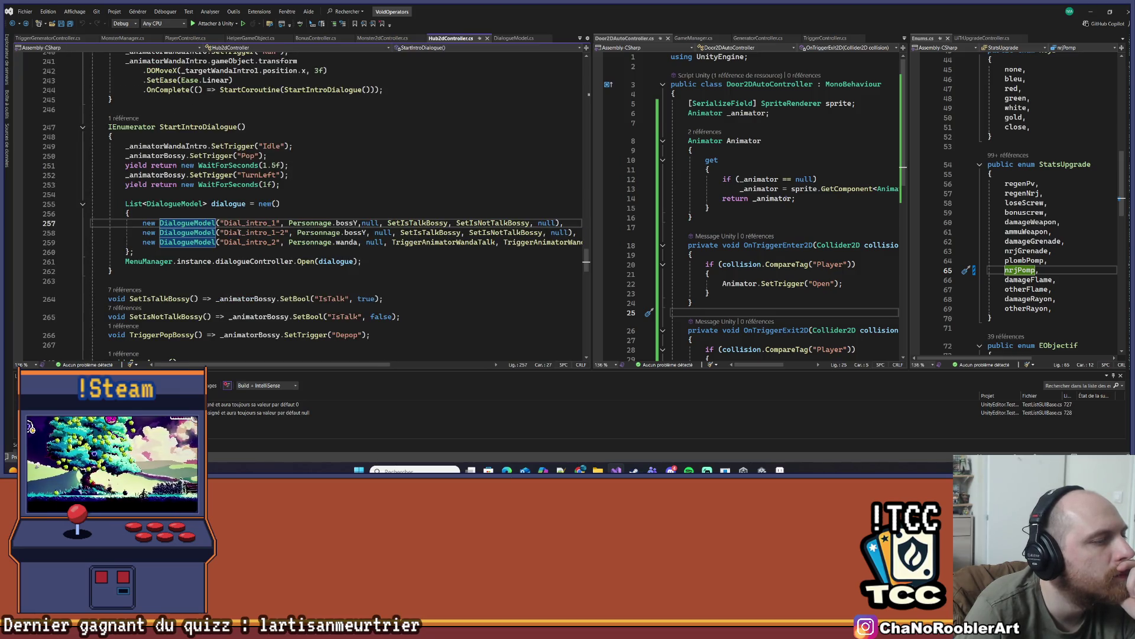
Follow the Open call into DialogueController and on to GetSpritePerso
right_click(299, 261)
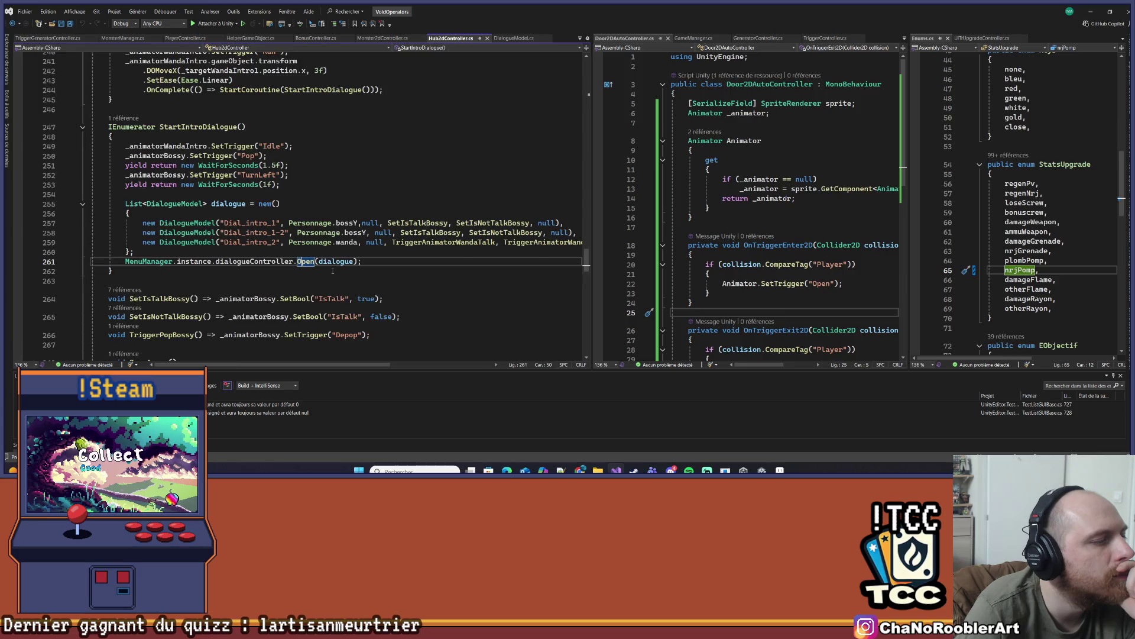
click(331, 249)
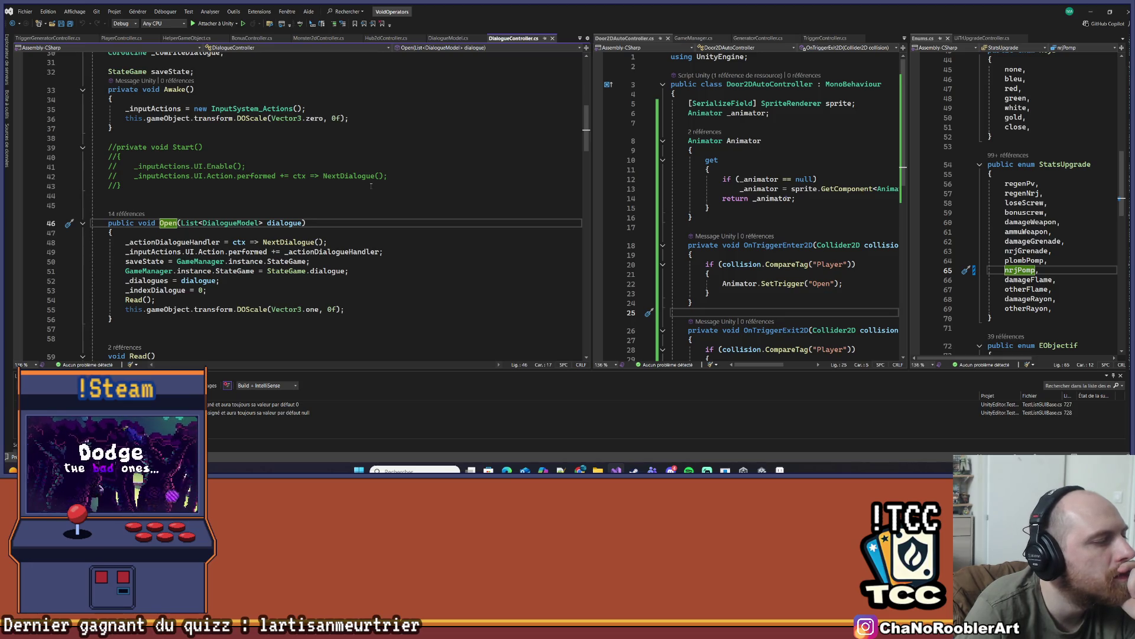
scroll(down, 3)
scroll(down, 3)
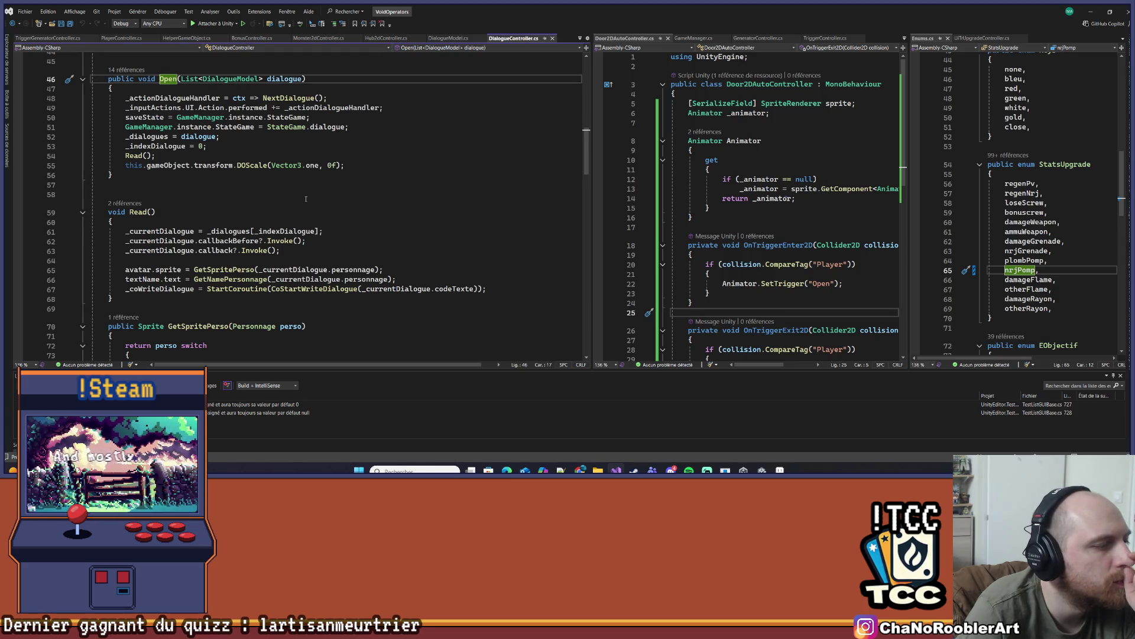
right_click(235, 269)
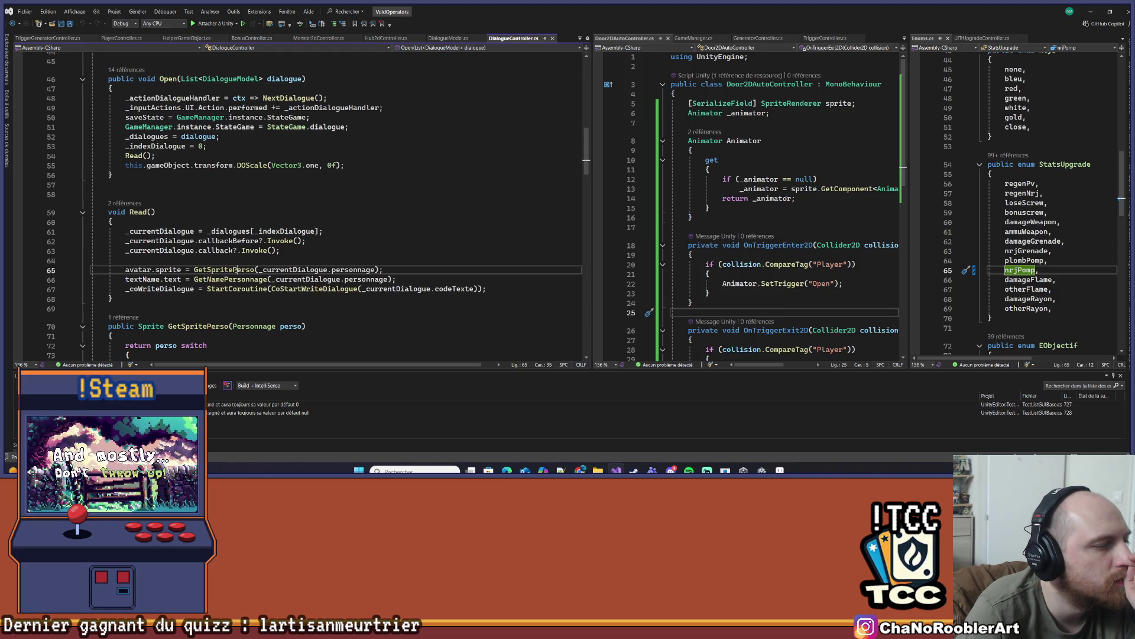
click(253, 270)
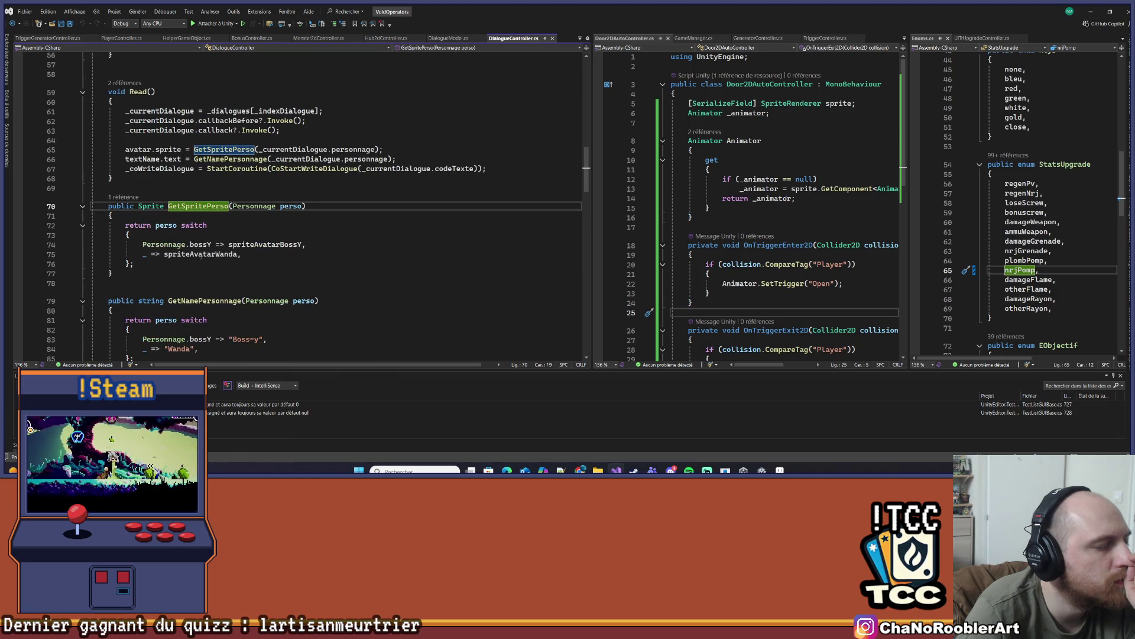
Go to the spriteAvatarBossY declaration, then return to Unity
click(246, 245)
right_click(246, 244)
click(273, 267)
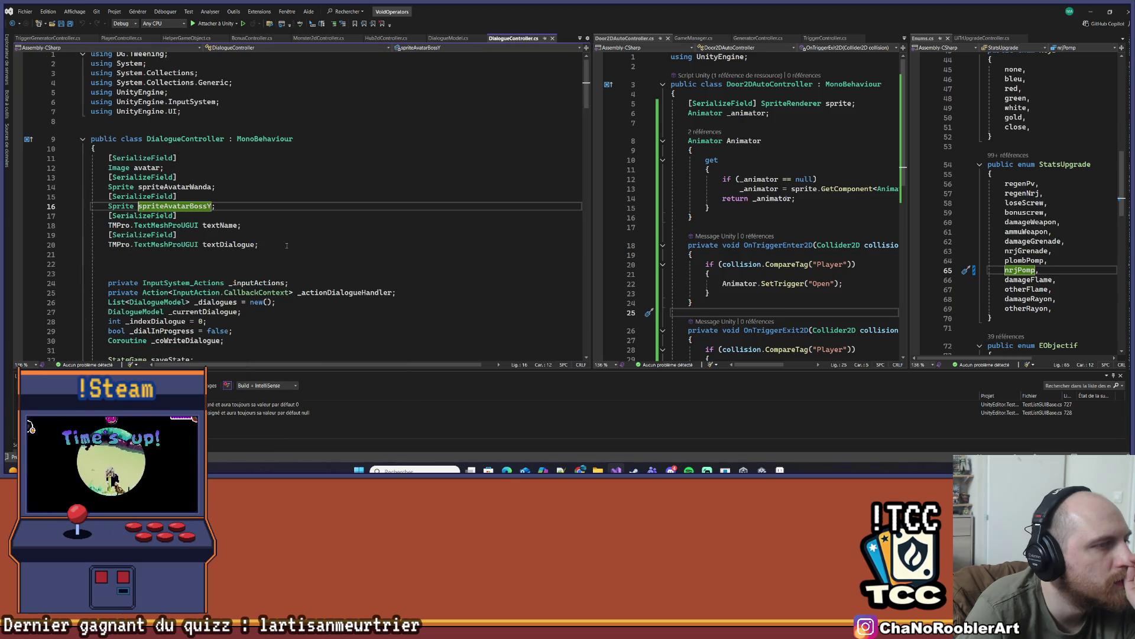
key(Up)
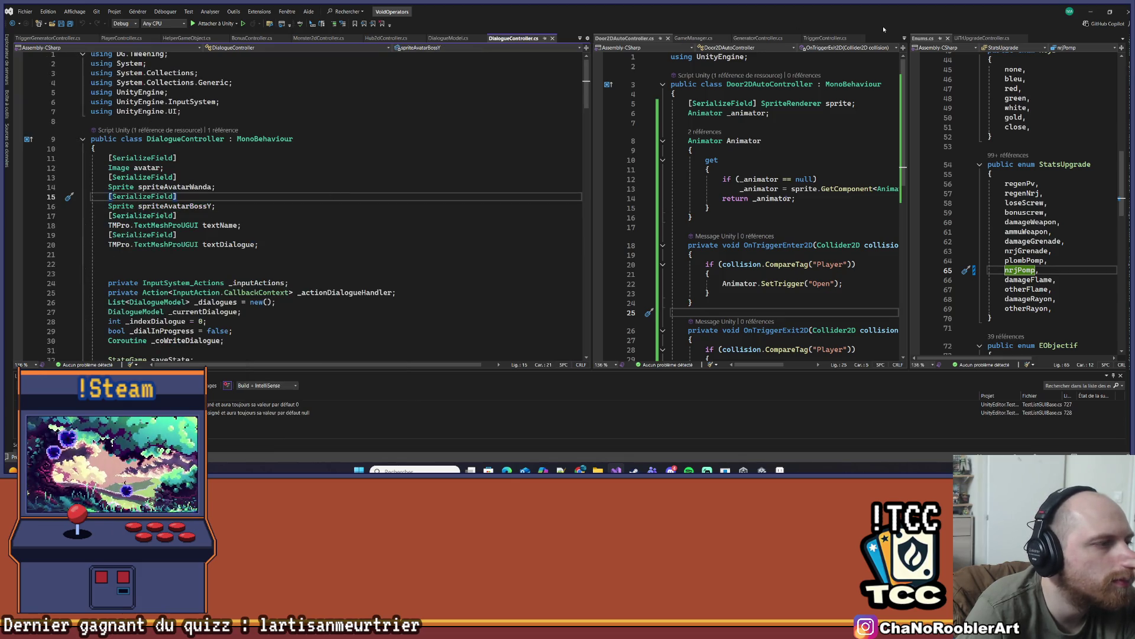
key(alt+Tab)
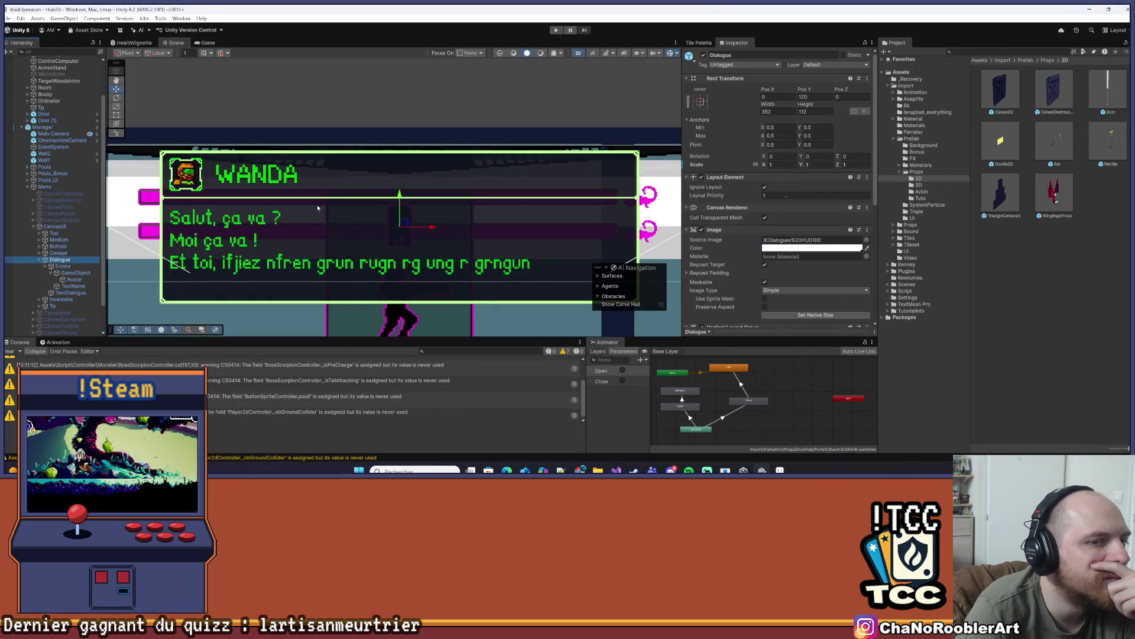
Ping the Wanda and Boss-y portrait sprites from the Dialogue object's Inspector
scroll(down, 3)
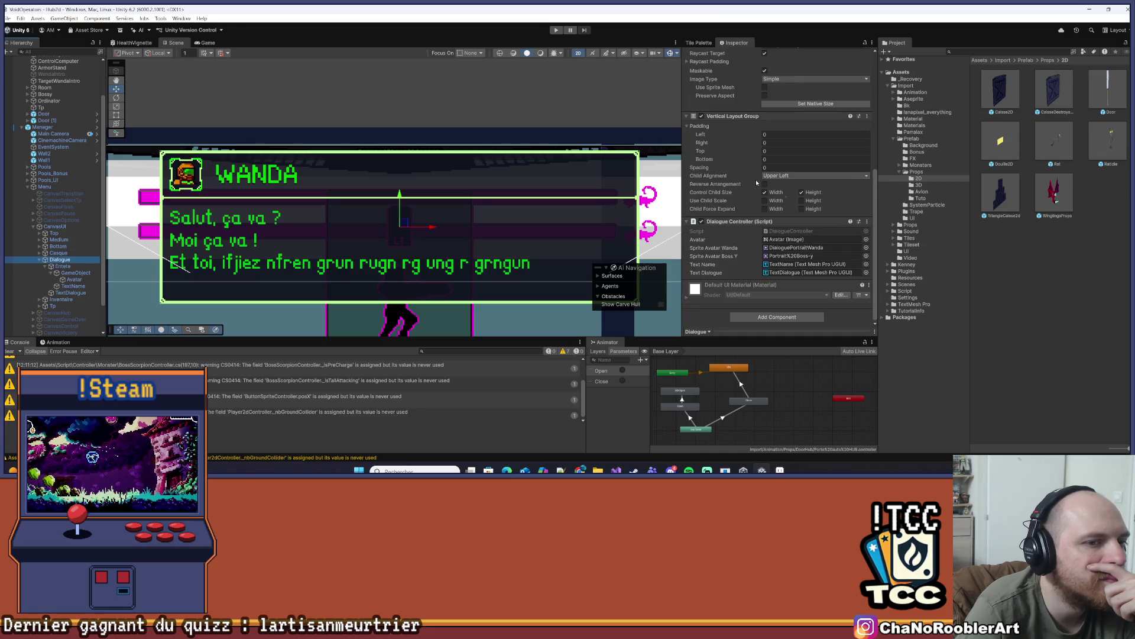
click(796, 249)
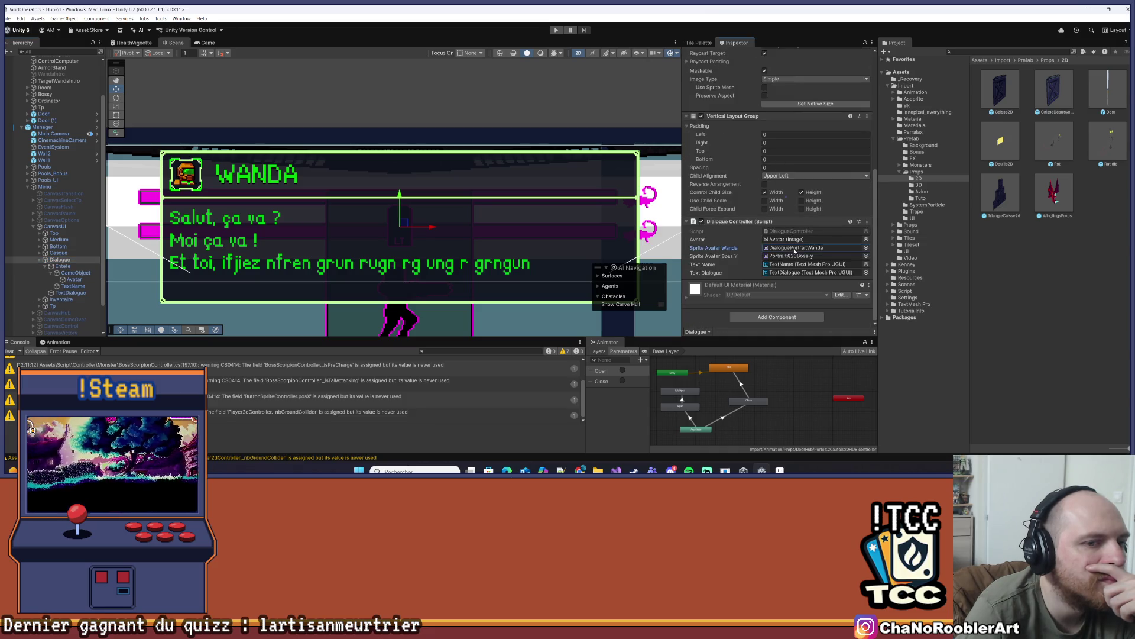
click(797, 255)
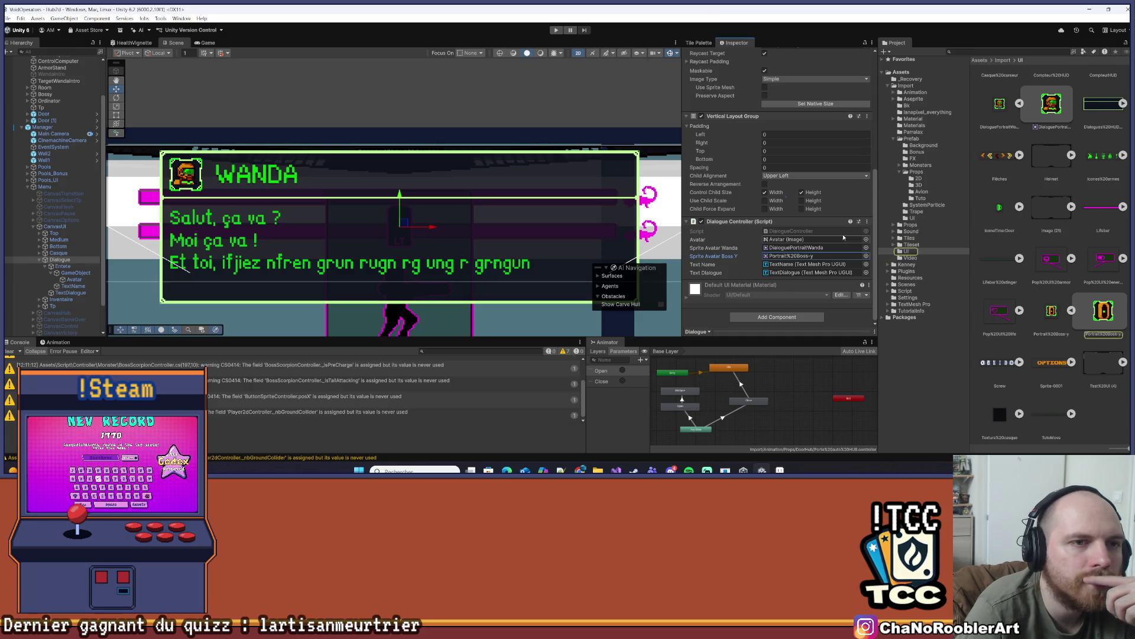
scroll(up, 3)
scroll(down, 3)
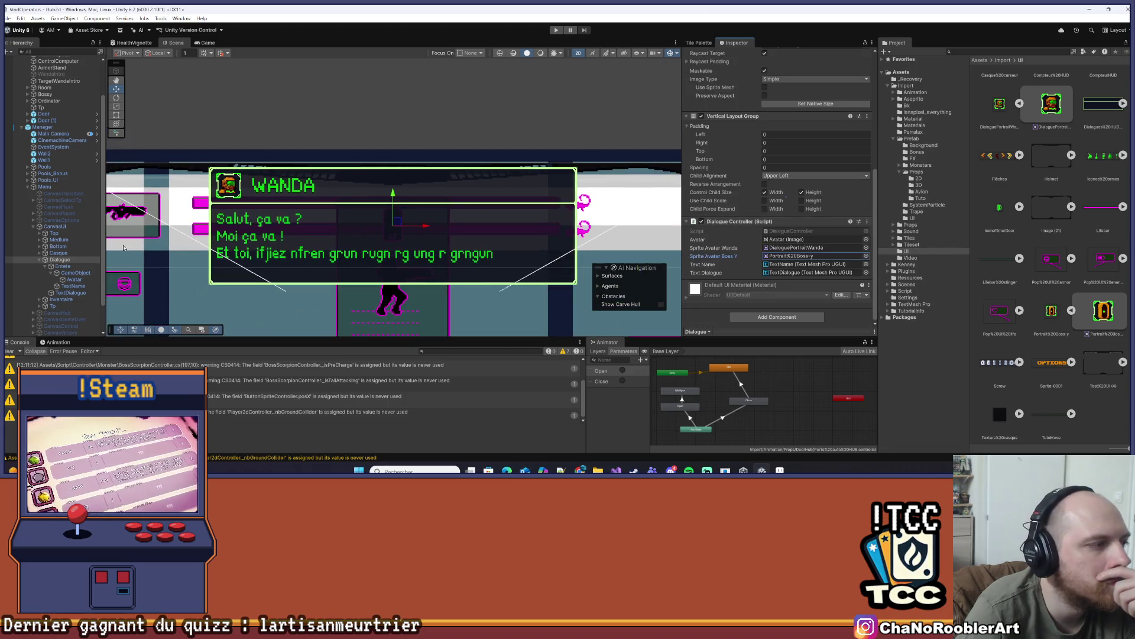
click(59, 259)
Scroll back through the Dialogue Inspector and select the Ground tilemap
scroll(up, 3)
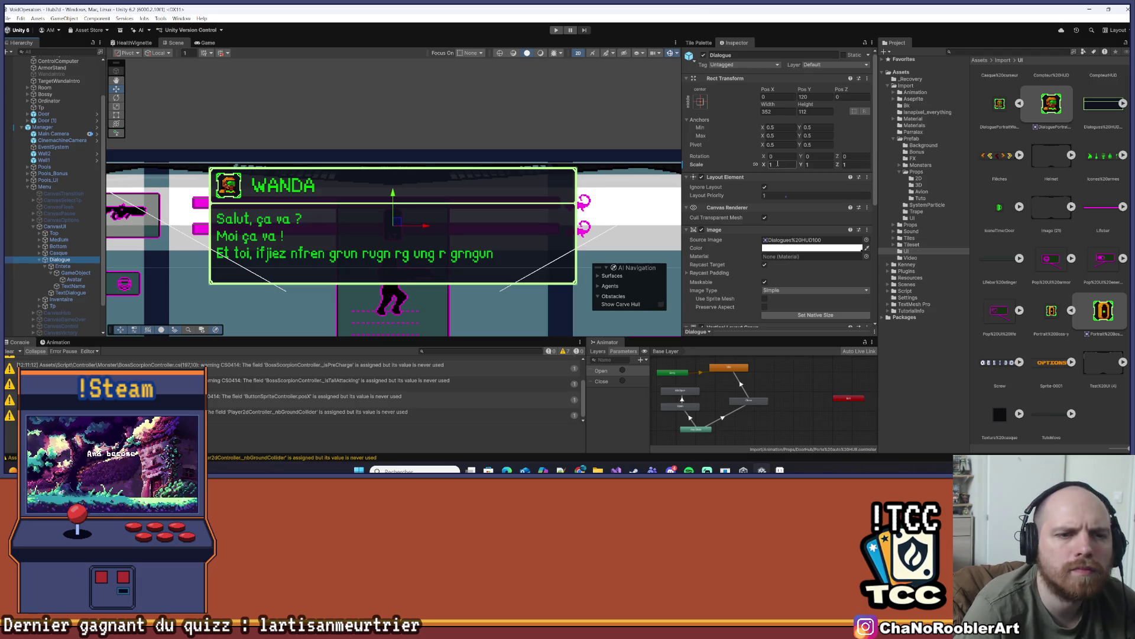
scroll(down, 3)
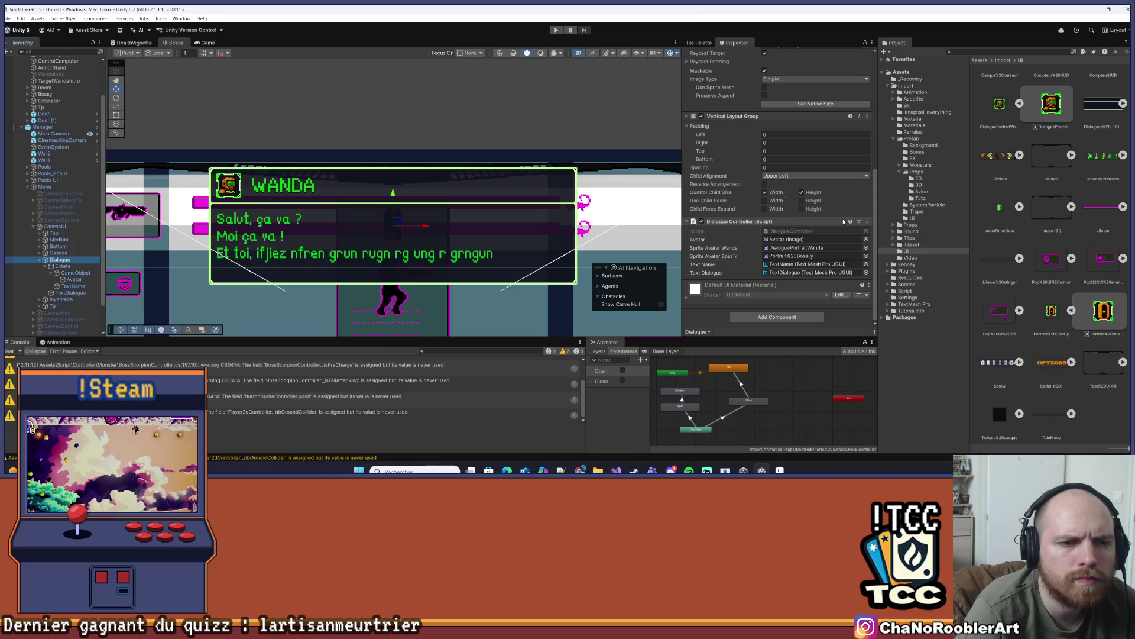
scroll(up, 3)
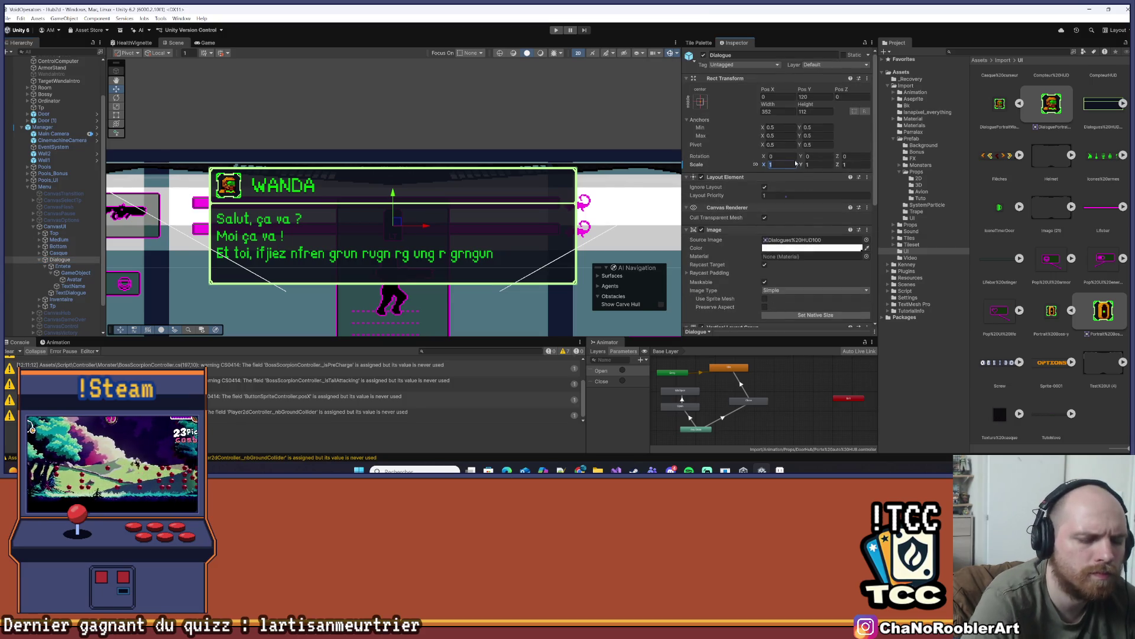
click(127, 237)
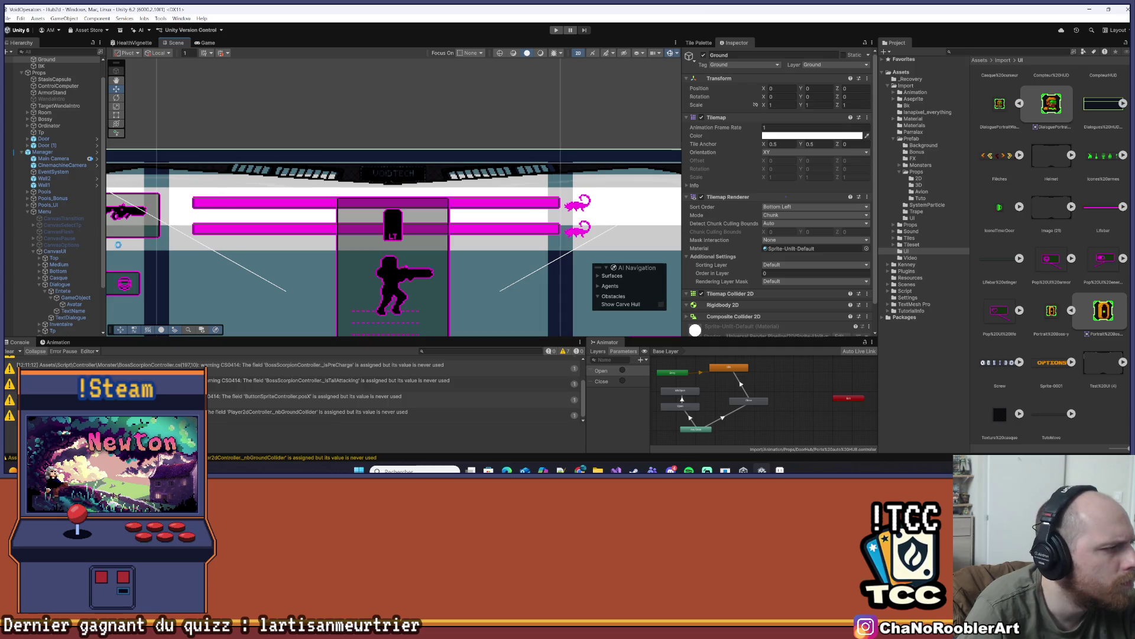
Collapse the CanvasUI branch and clear the Console warnings
click(36, 251)
scroll(down, 3)
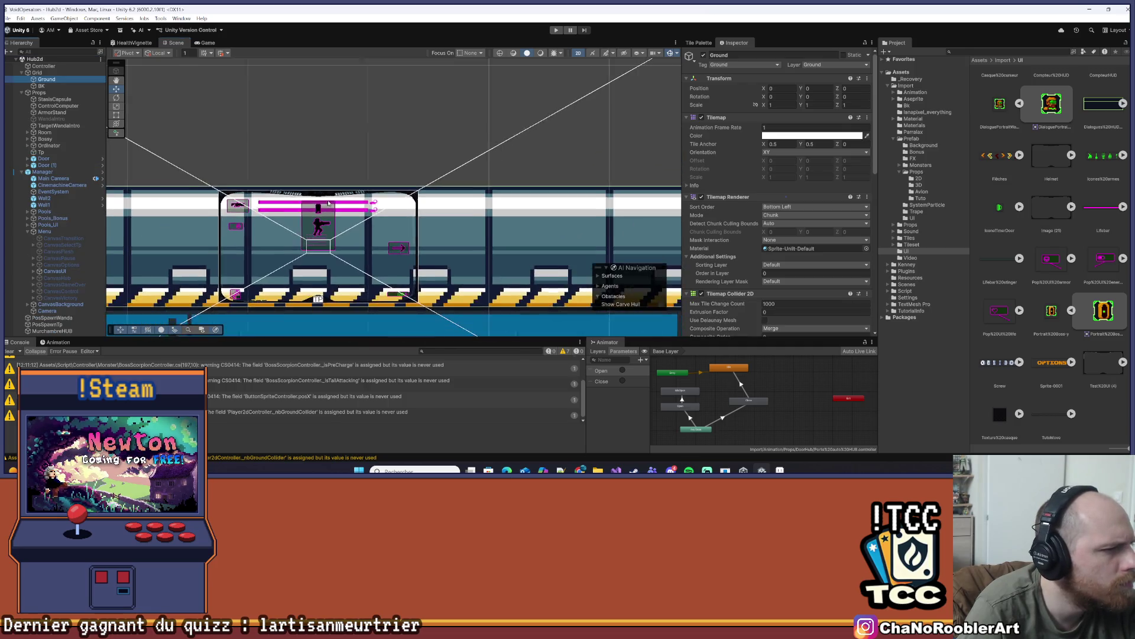
scroll(down, 3)
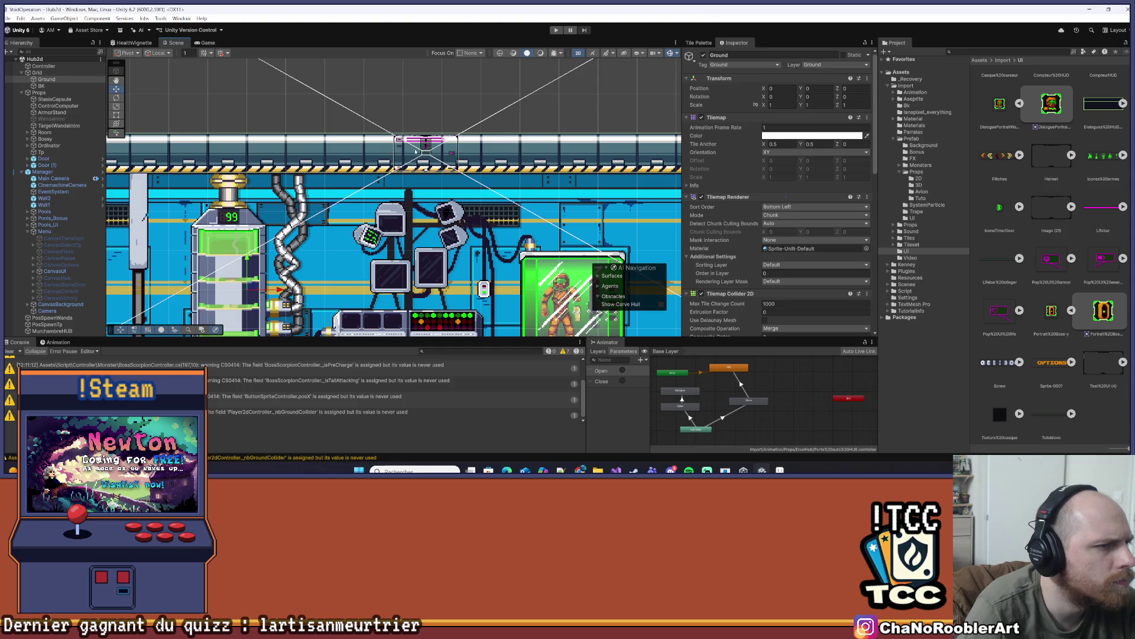
click(9, 353)
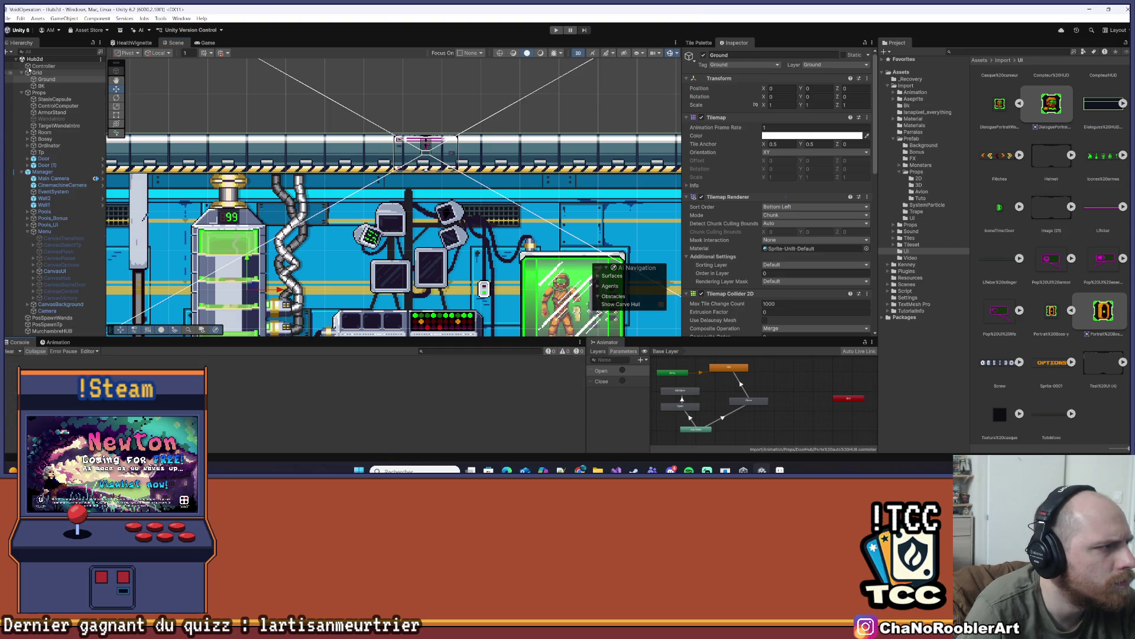
Collapse the hierarchy to Hub2d, select Manager and review its prefab overrides
click(16, 59)
click(994, 249)
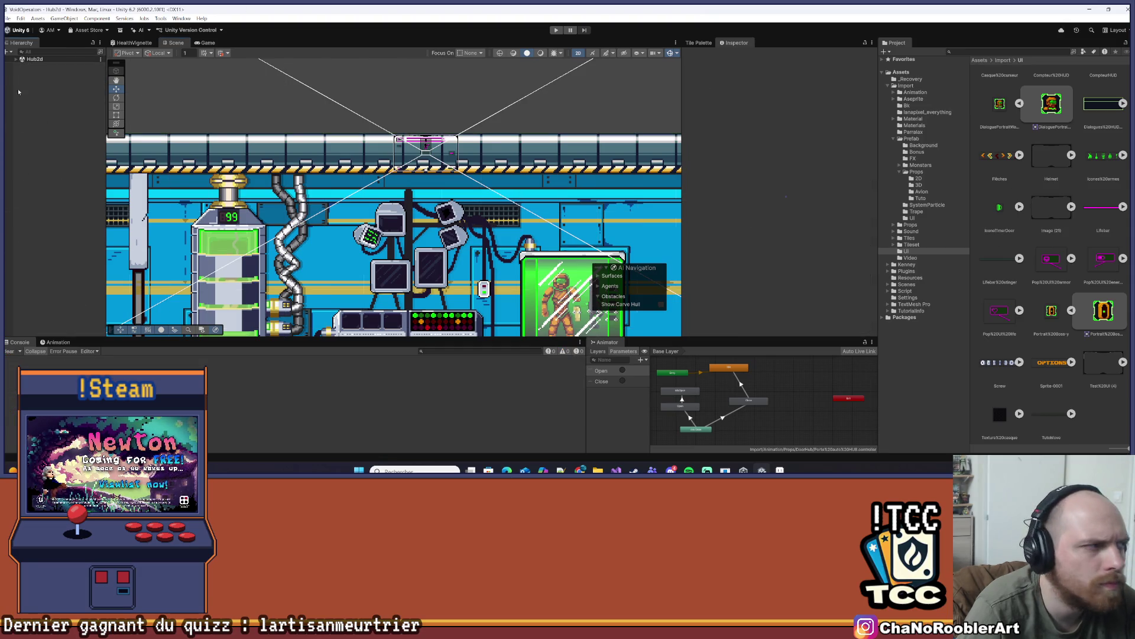
click(14, 61)
click(43, 172)
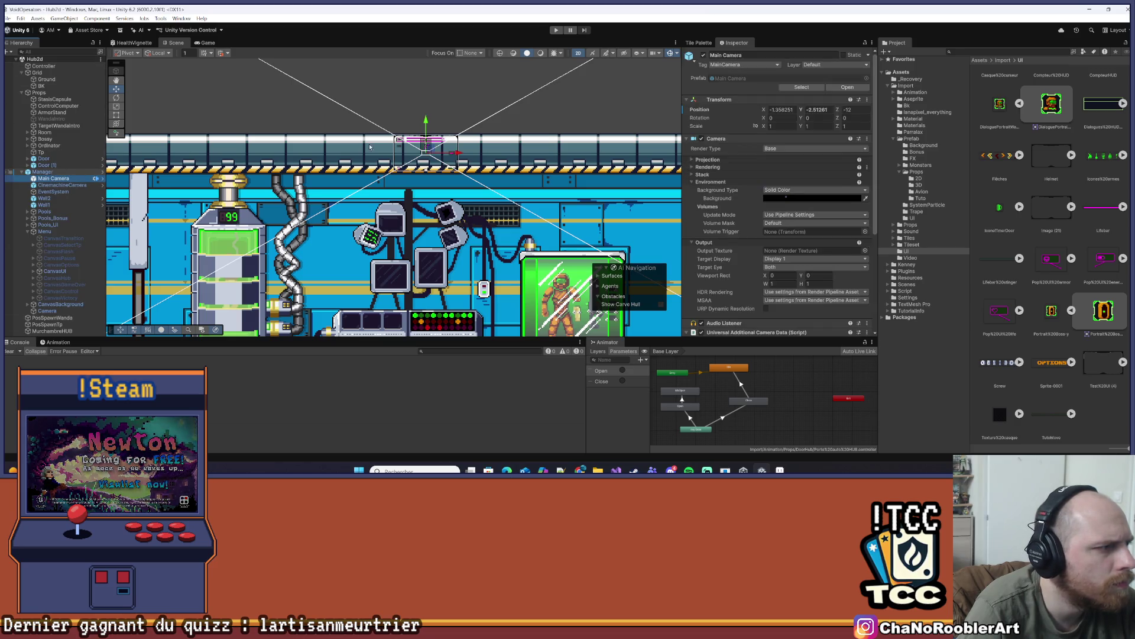
click(739, 88)
scroll(down, 3)
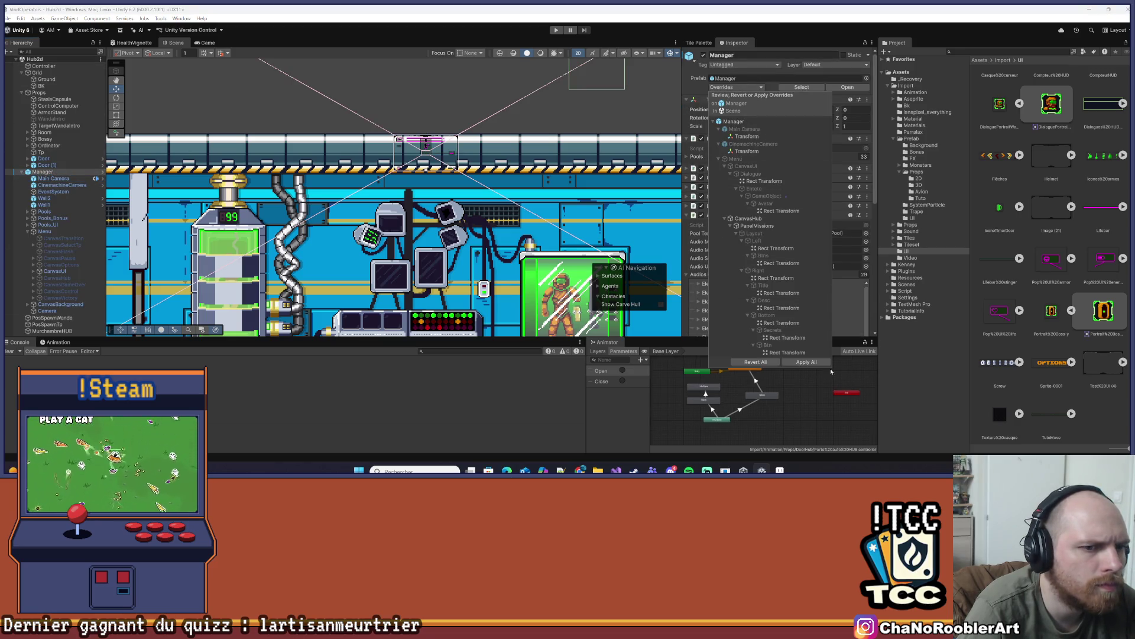
click(38, 176)
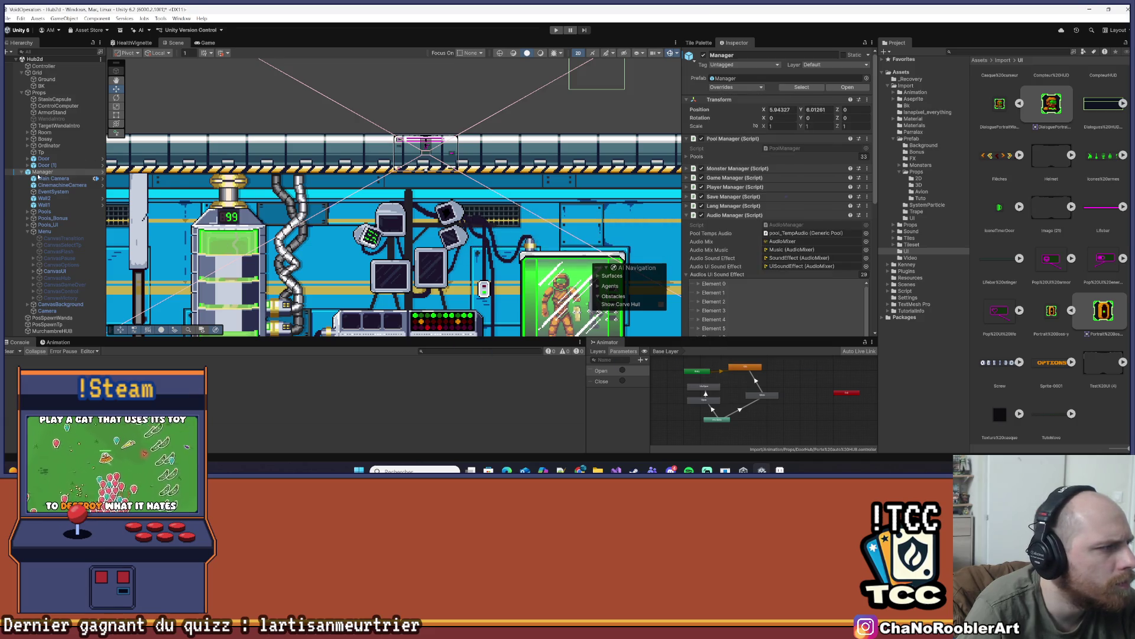
Deactivate the Manager object and show the Scenes folder contents
click(21, 172)
click(23, 172)
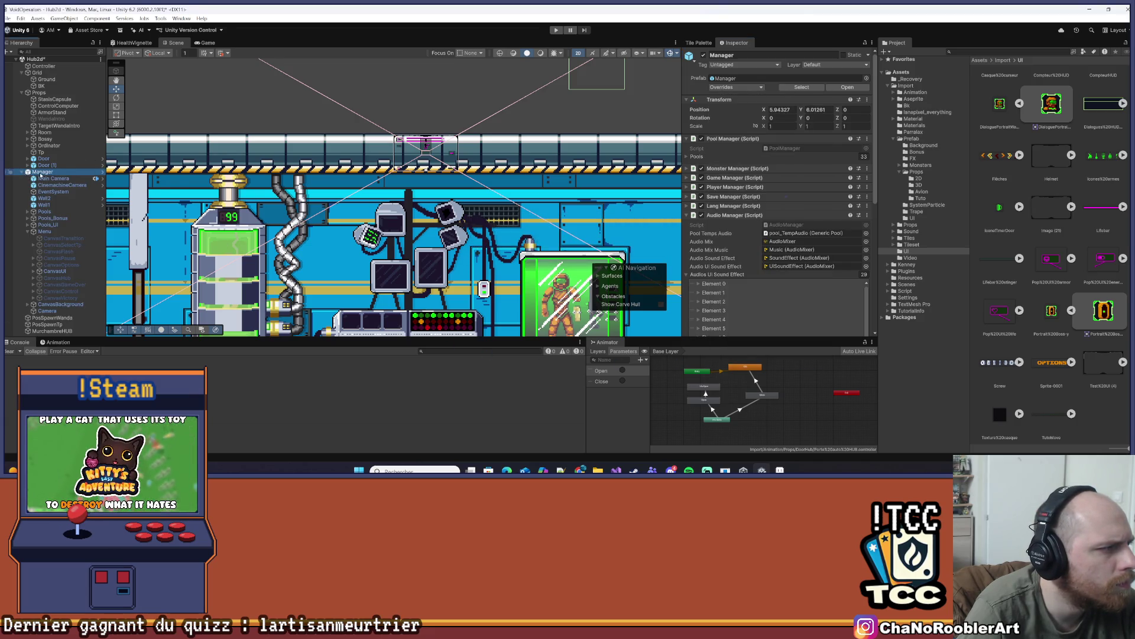
click(21, 172)
click(800, 55)
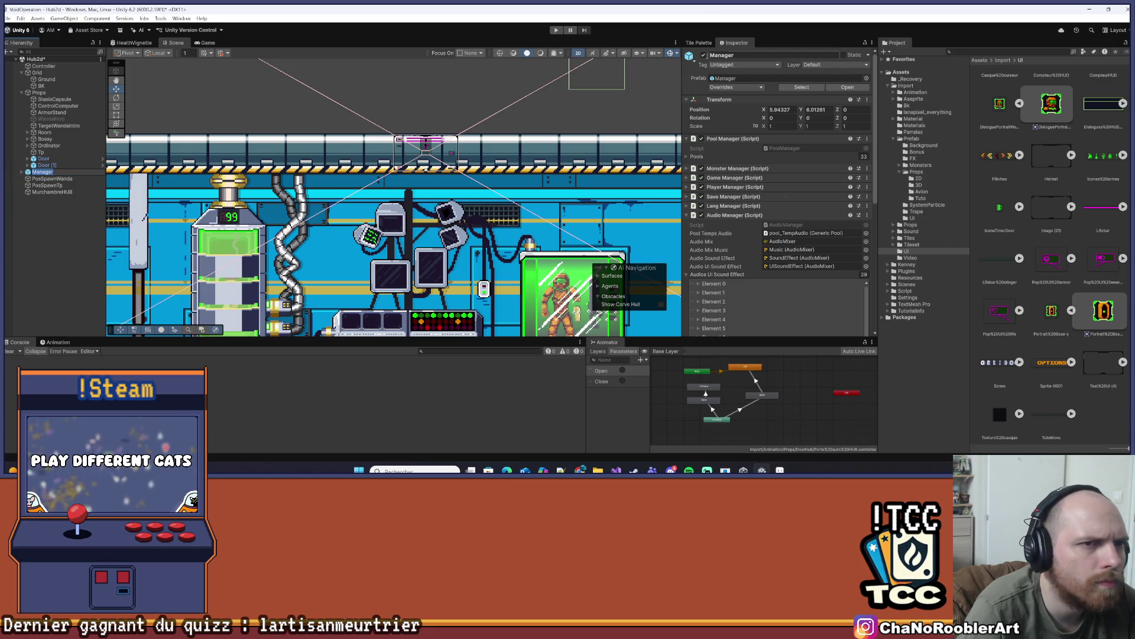
click(703, 56)
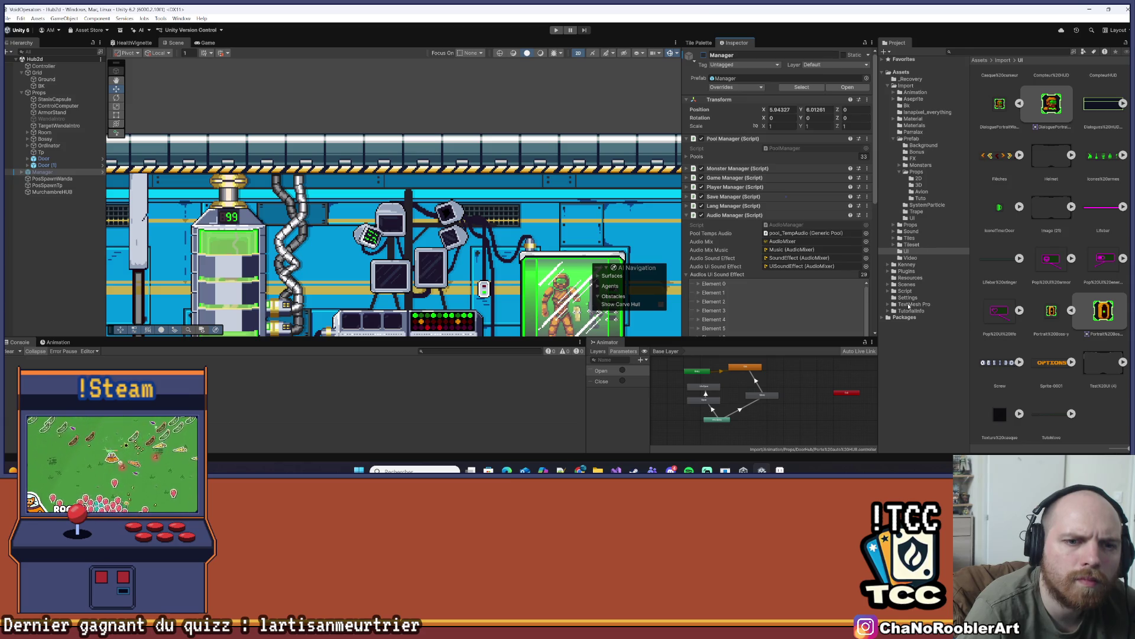
click(907, 285)
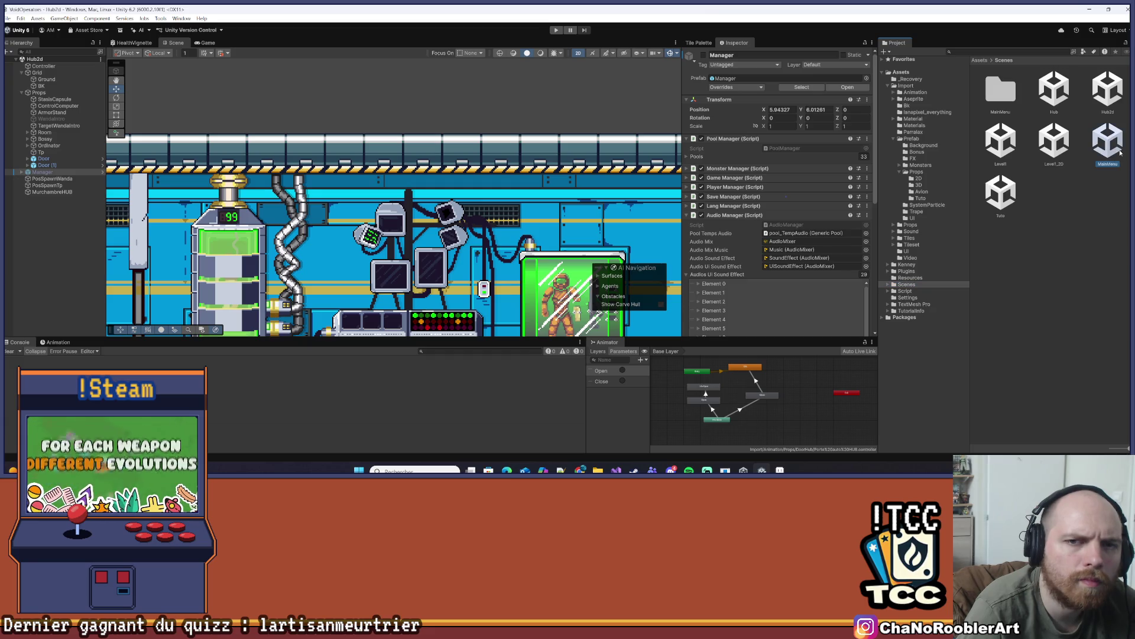
Open the MainMenu scene, bring its canvas into view, and enter Play mode
double_click(1115, 155)
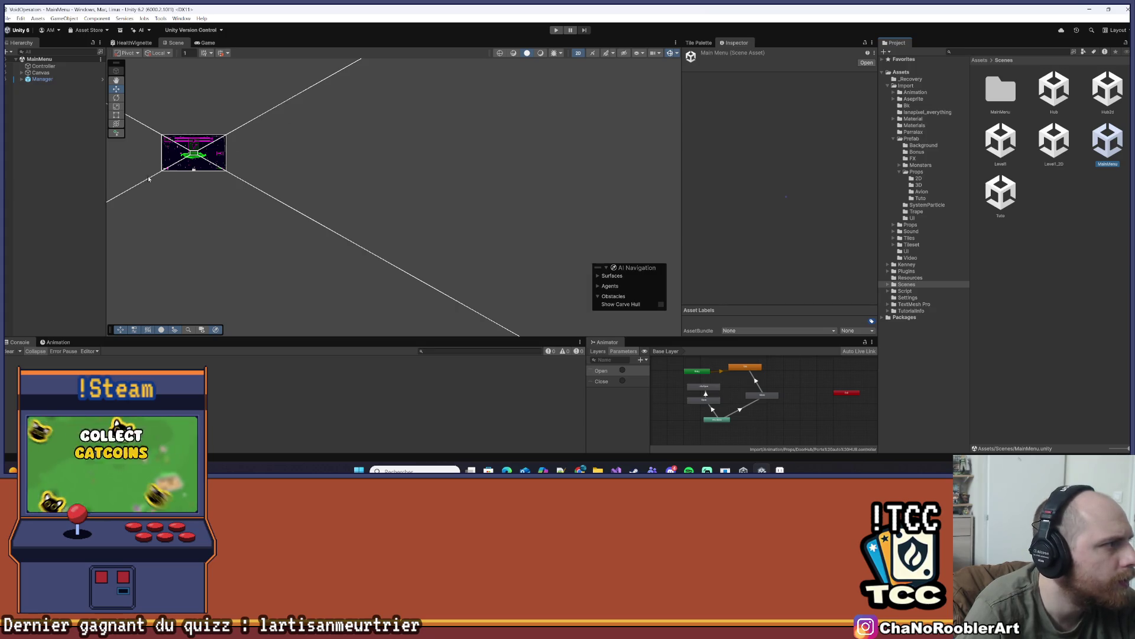
drag(128, 179, 208, 219)
scroll(up, 3)
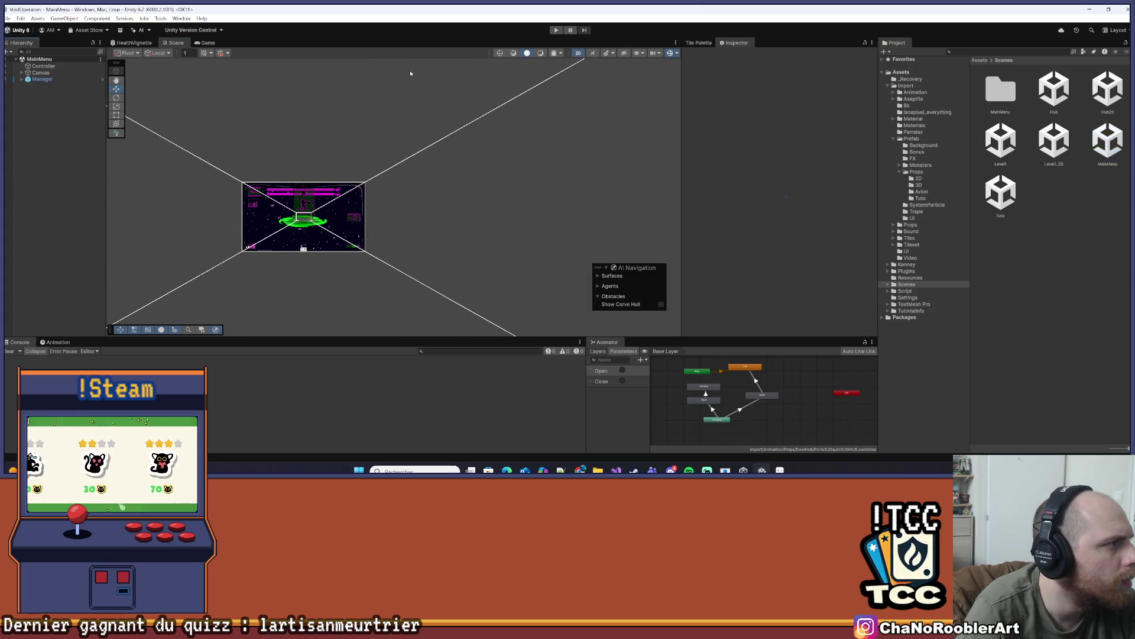
click(557, 31)
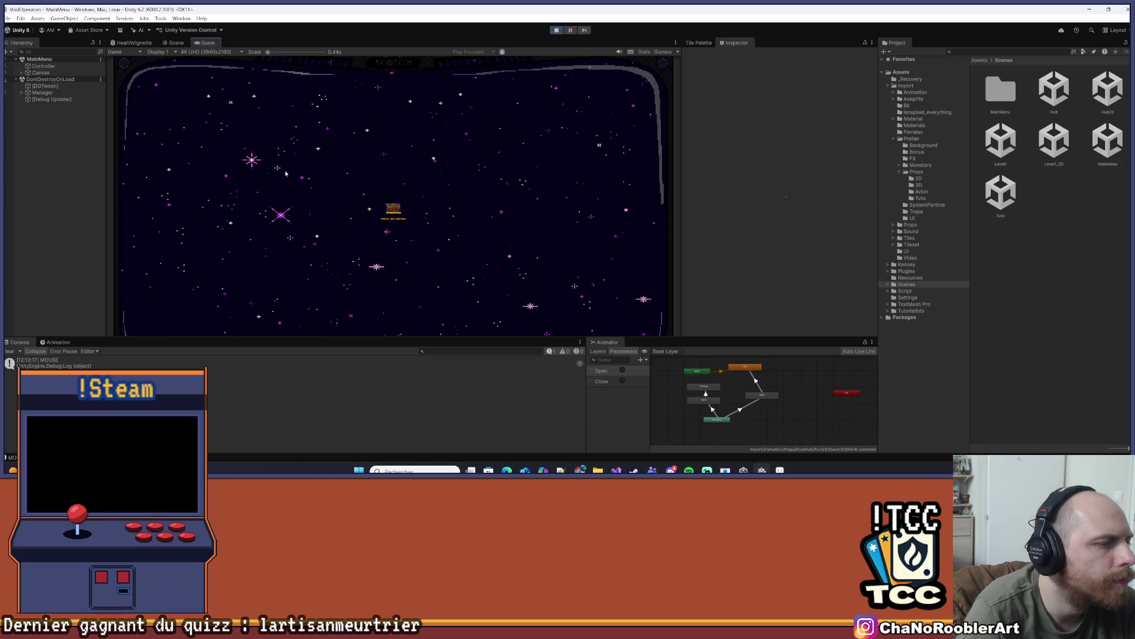
Start a NEW GAME from the menu at 0.39x scale, continue past the Y prompt, then stop
click(301, 144)
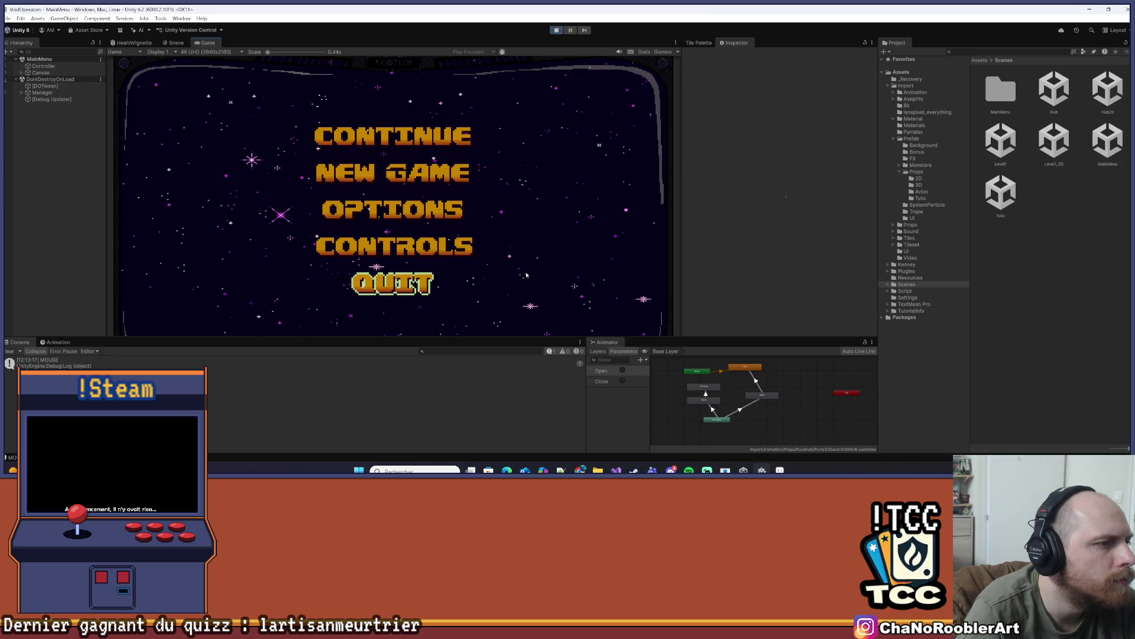
click(458, 180)
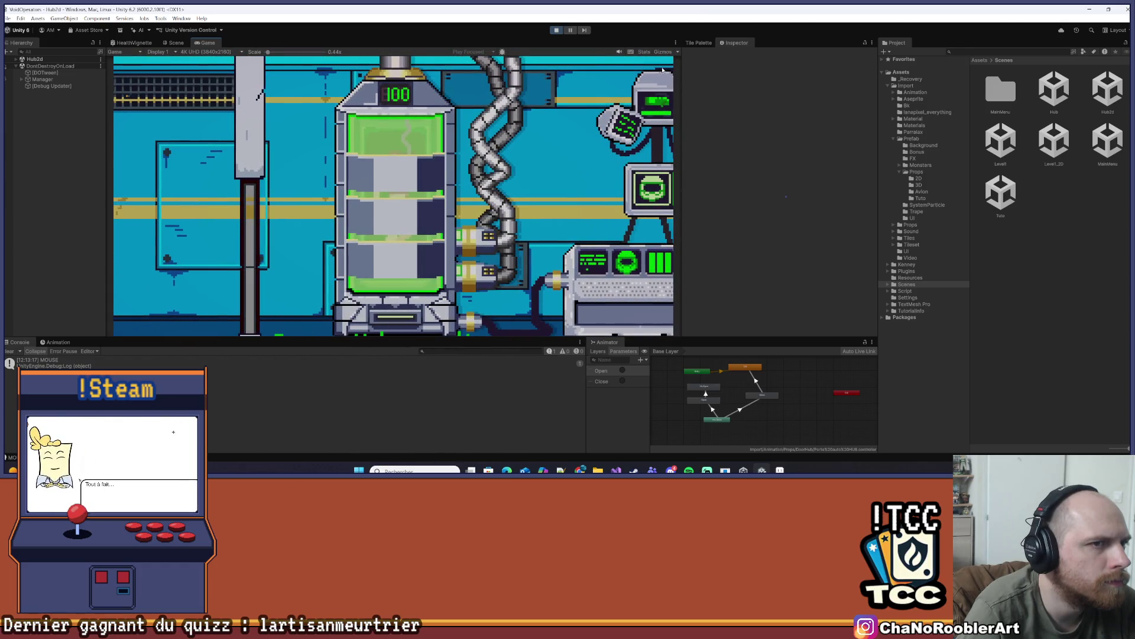
drag(268, 54, 226, 59)
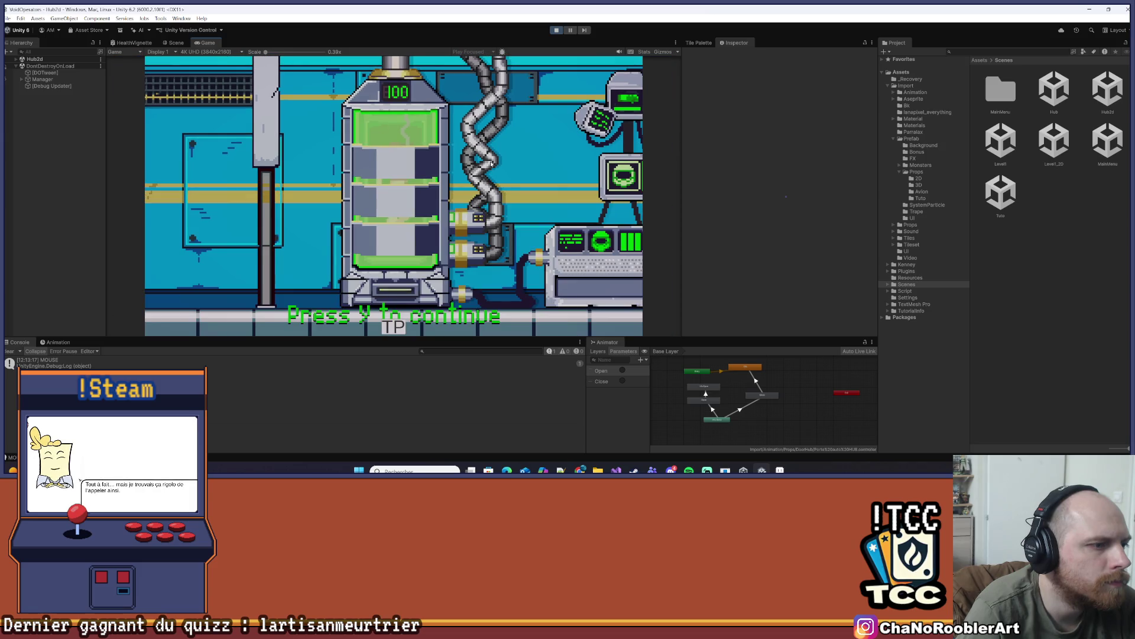
key(y)
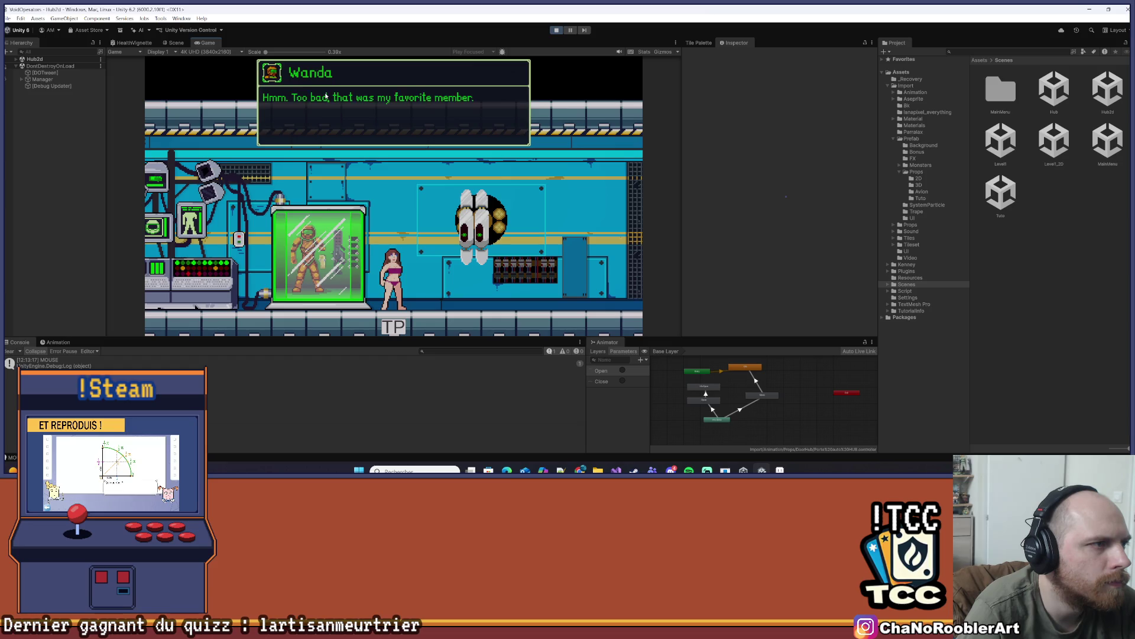
click(557, 30)
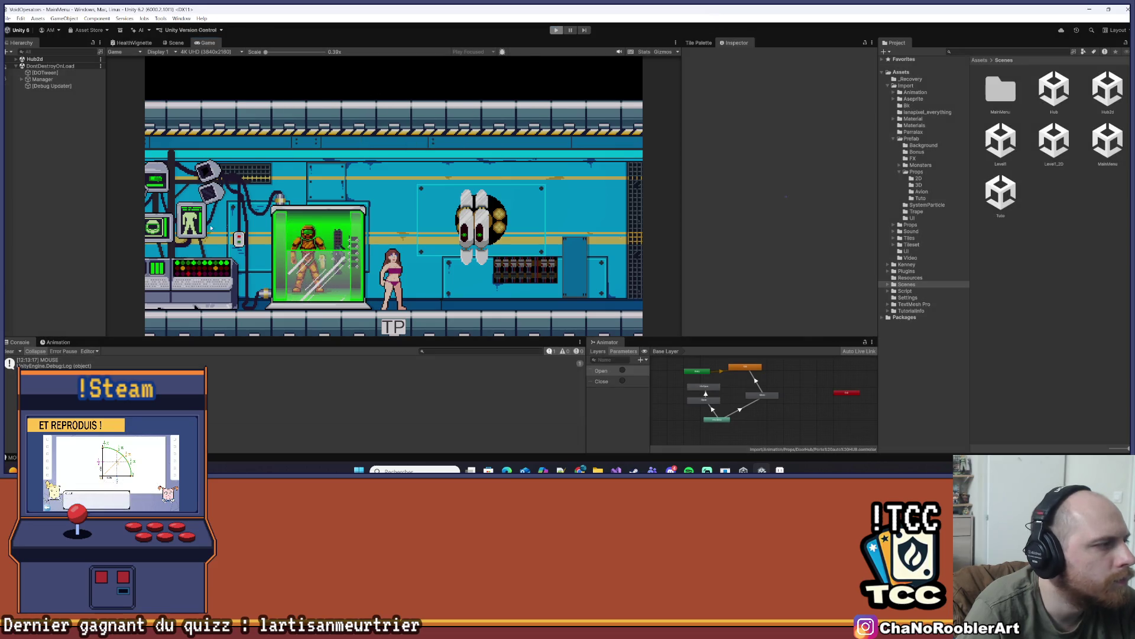
Frame the Dialogue box, move it down to Pos Y 99.1, and save MainMenu
key(Return)
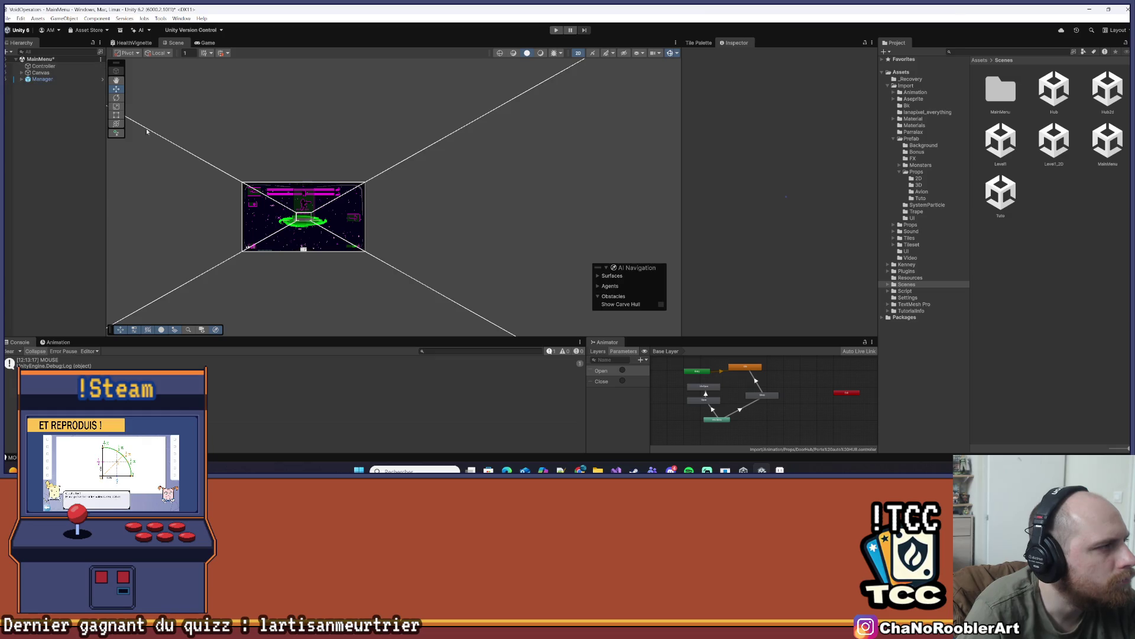
click(21, 79)
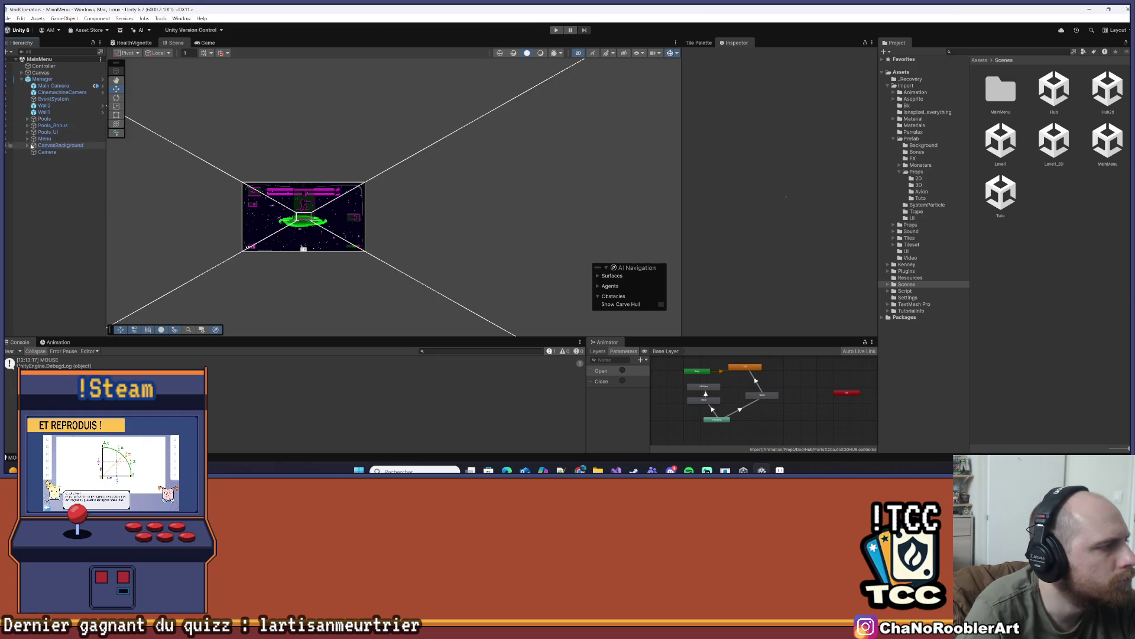
scroll(up, 3)
click(414, 147)
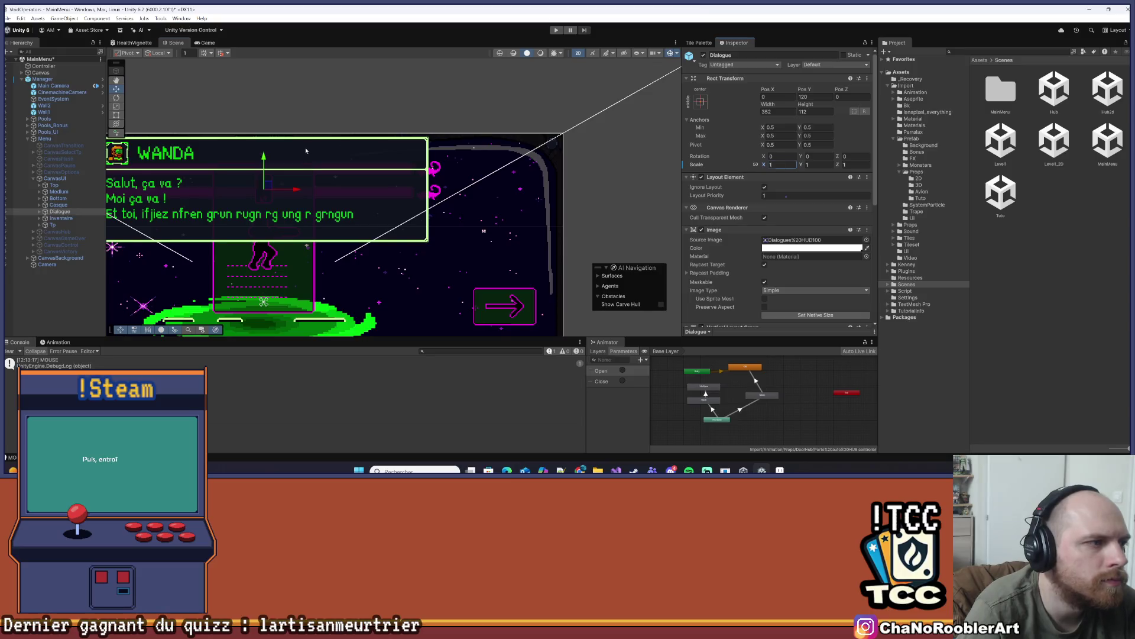
key(f)
key(ctrl+s)
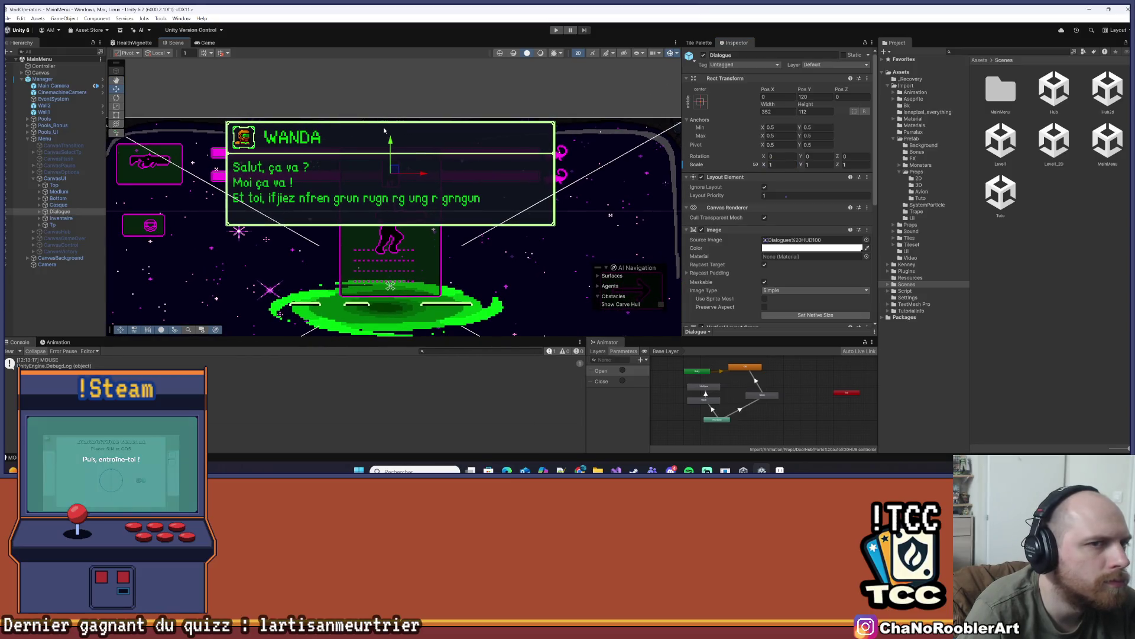
drag(391, 151, 391, 167)
click(815, 96)
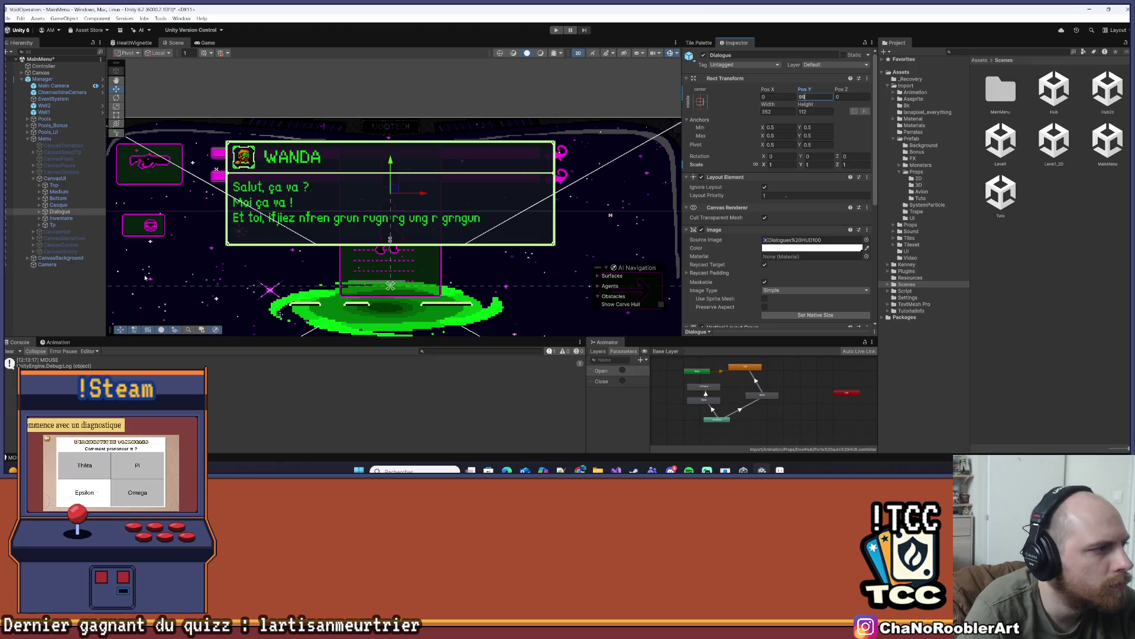
key(ctrl+s)
Apply all overrides to the Manager prefab
click(42, 79)
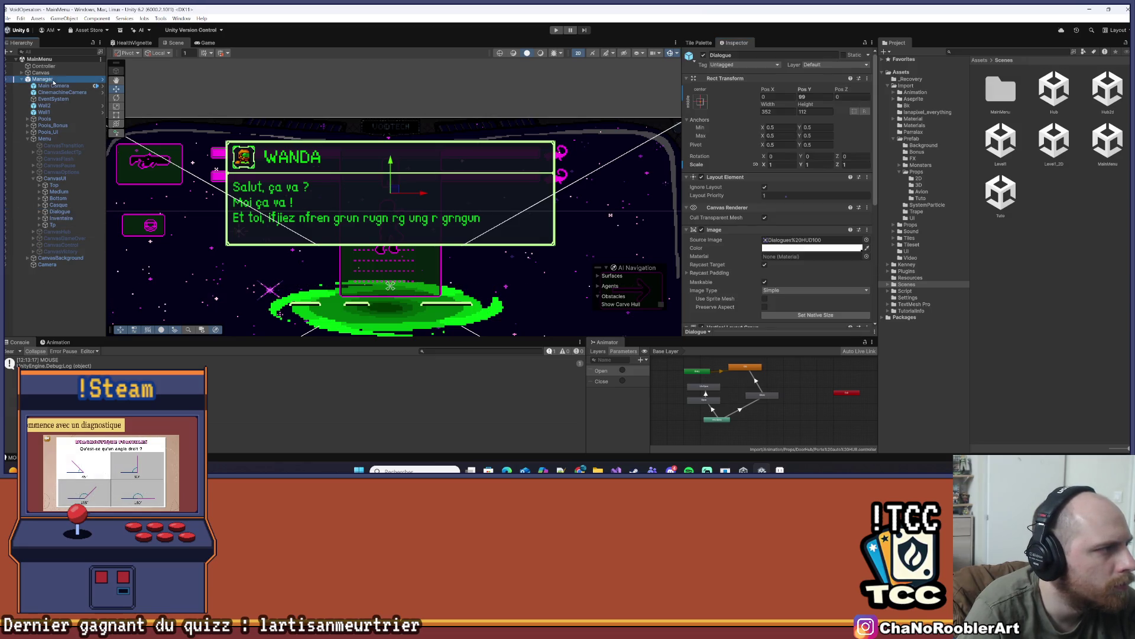
click(736, 87)
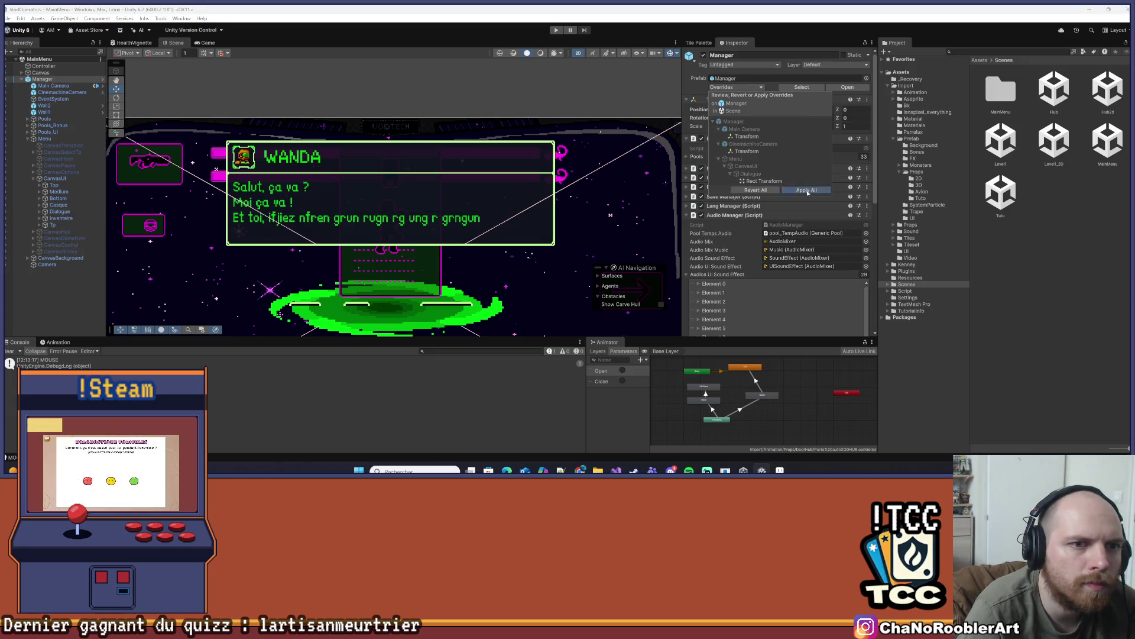
click(806, 190)
Ping the Wanda and Boss Y avatar sprites and open Portrait boss-y.png in the image viewer
click(58, 211)
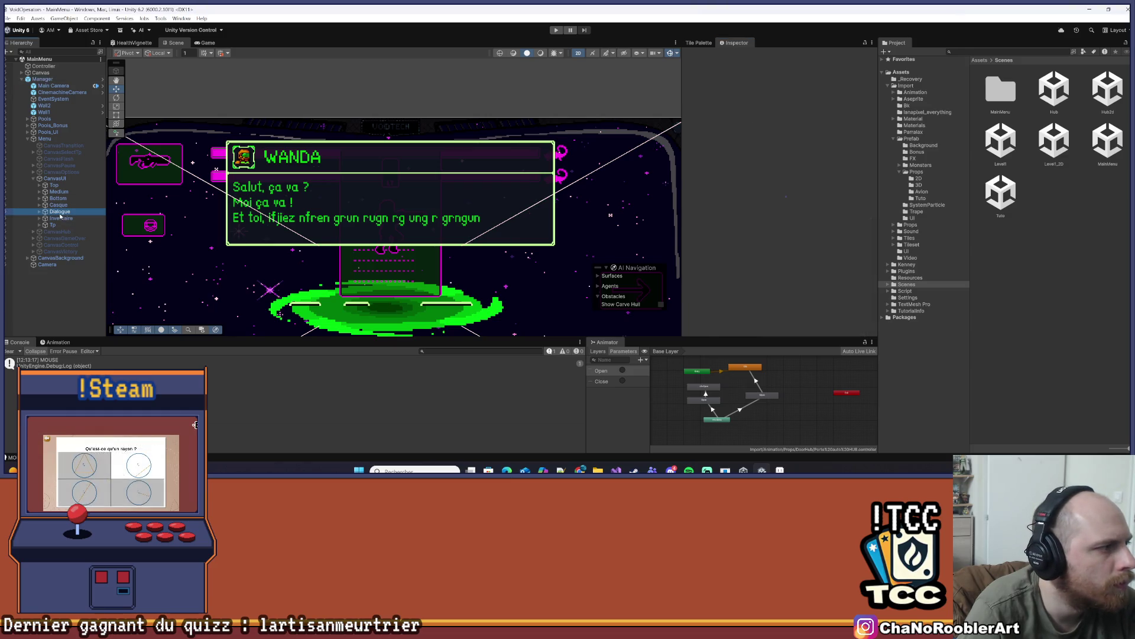
scroll(down, 3)
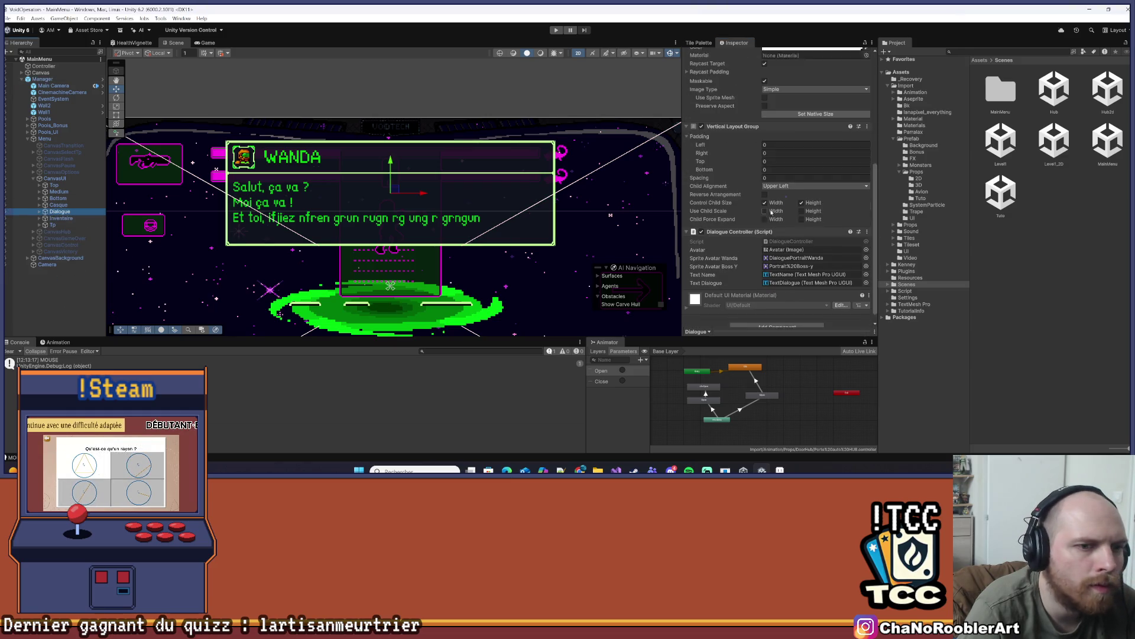
click(804, 248)
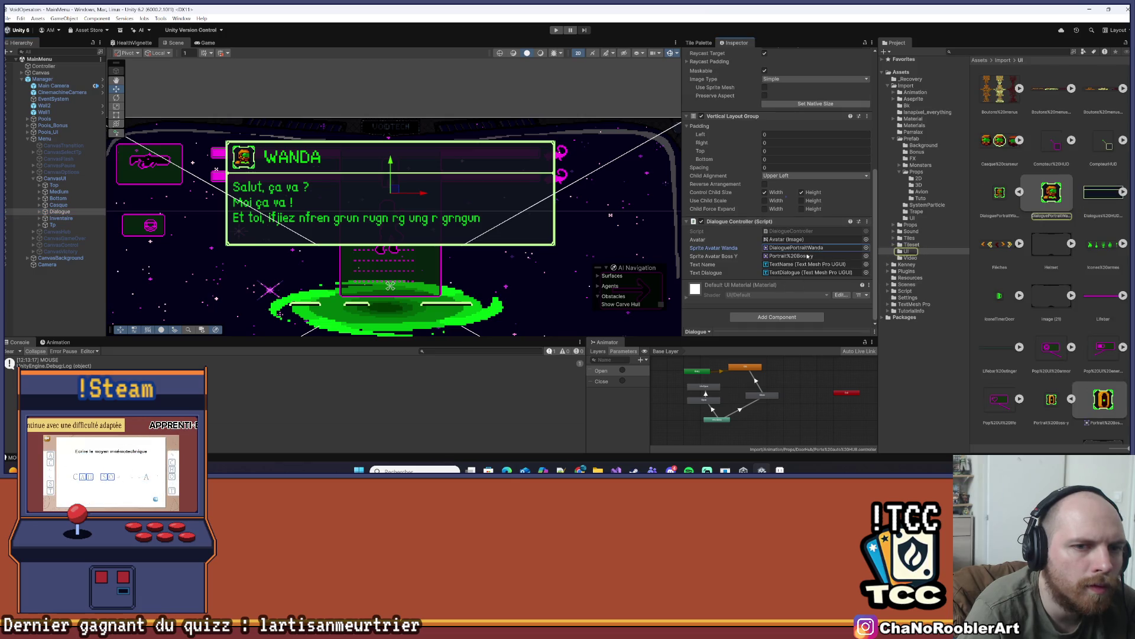
click(807, 256)
click(1072, 310)
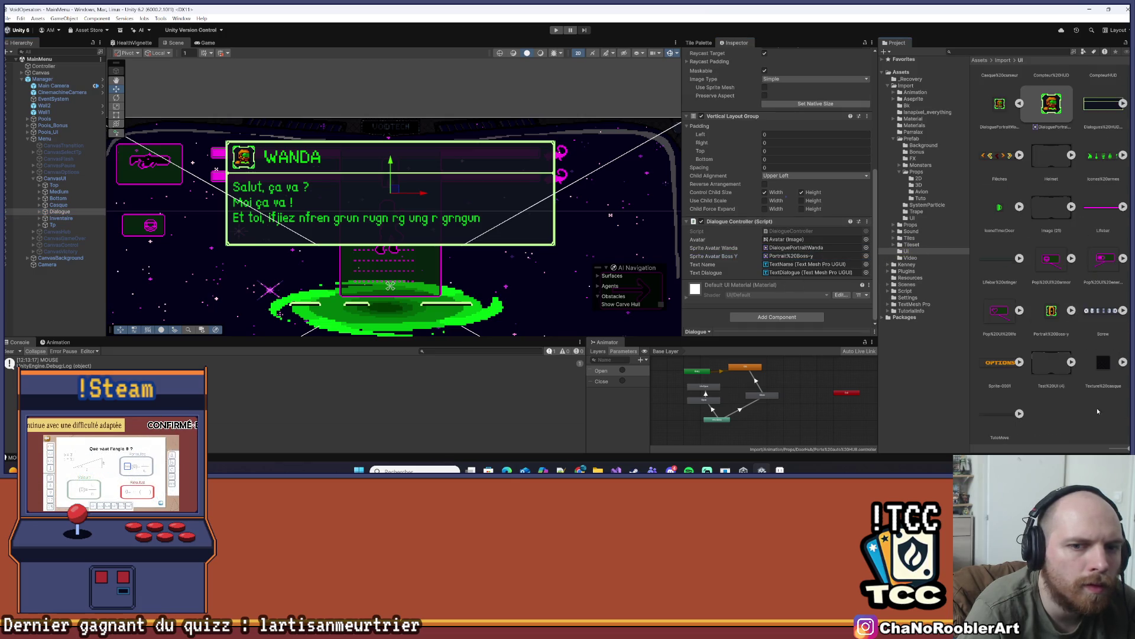
click(1096, 406)
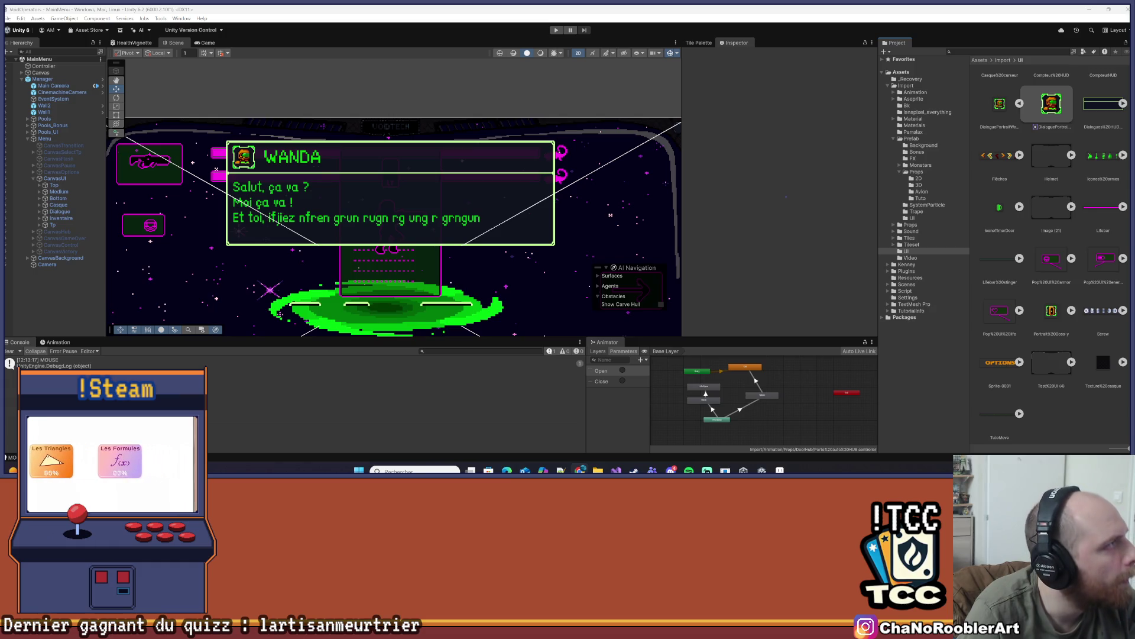
double_click(1051, 310)
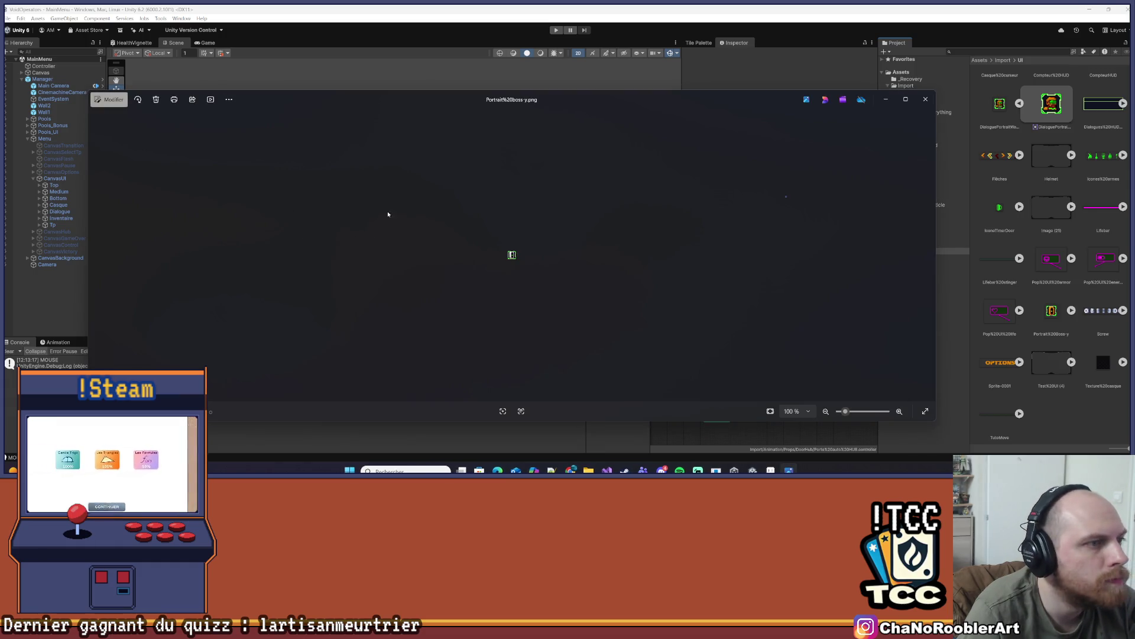
Drag Portrait%20boss-y.png from the Downloads folder into Unity's Assets/Import/UI folder
click(926, 100)
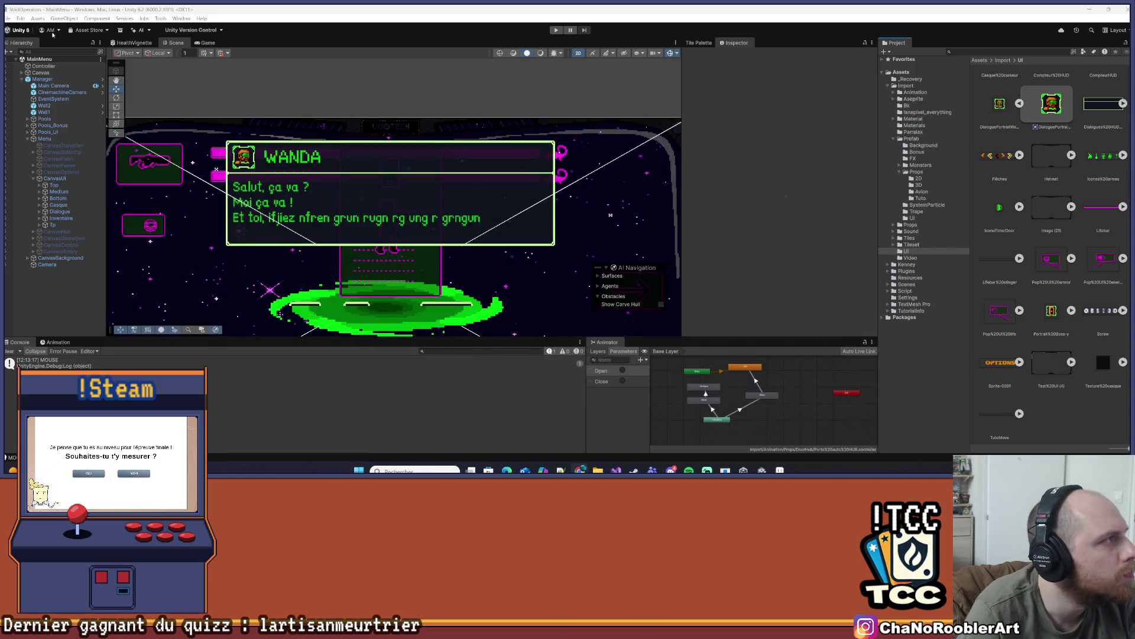
click(598, 470)
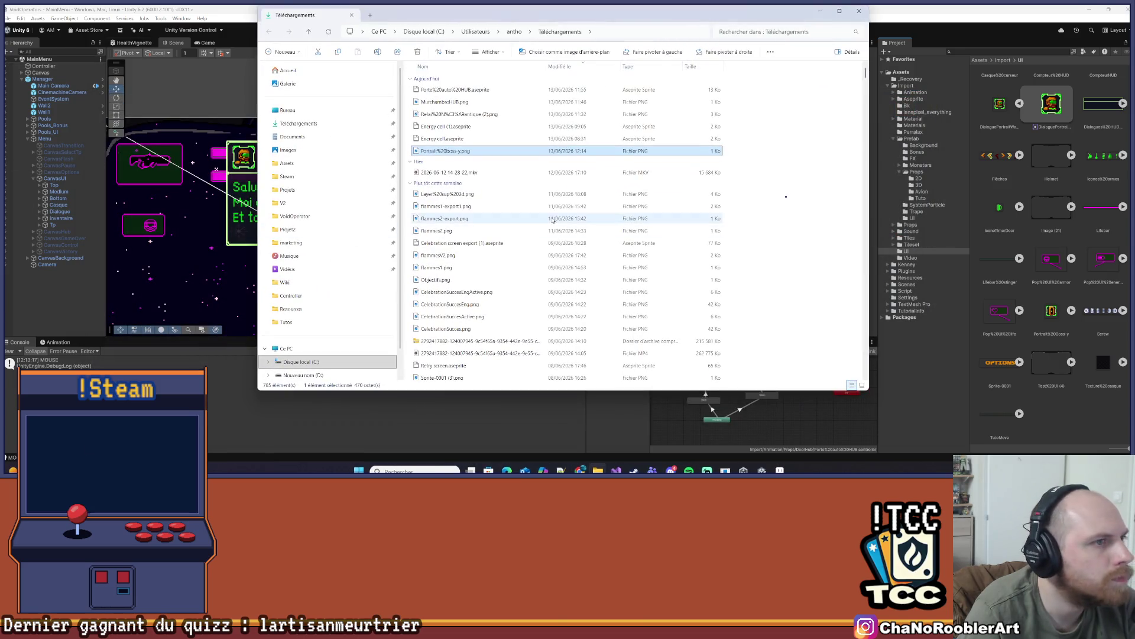
drag(439, 151, 1041, 272)
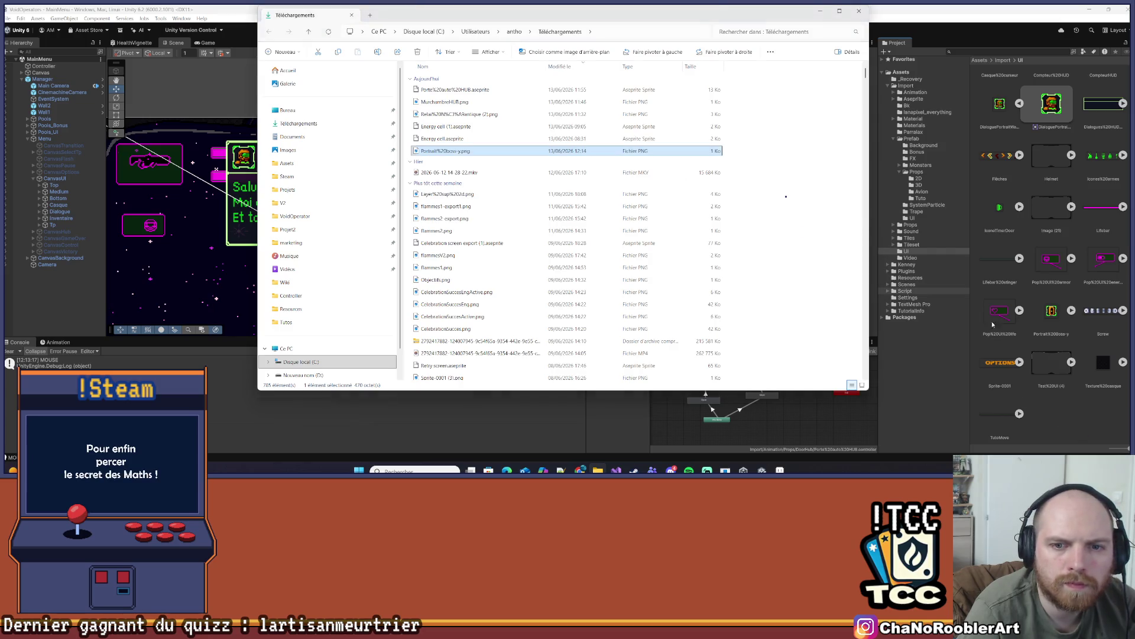
click(822, 12)
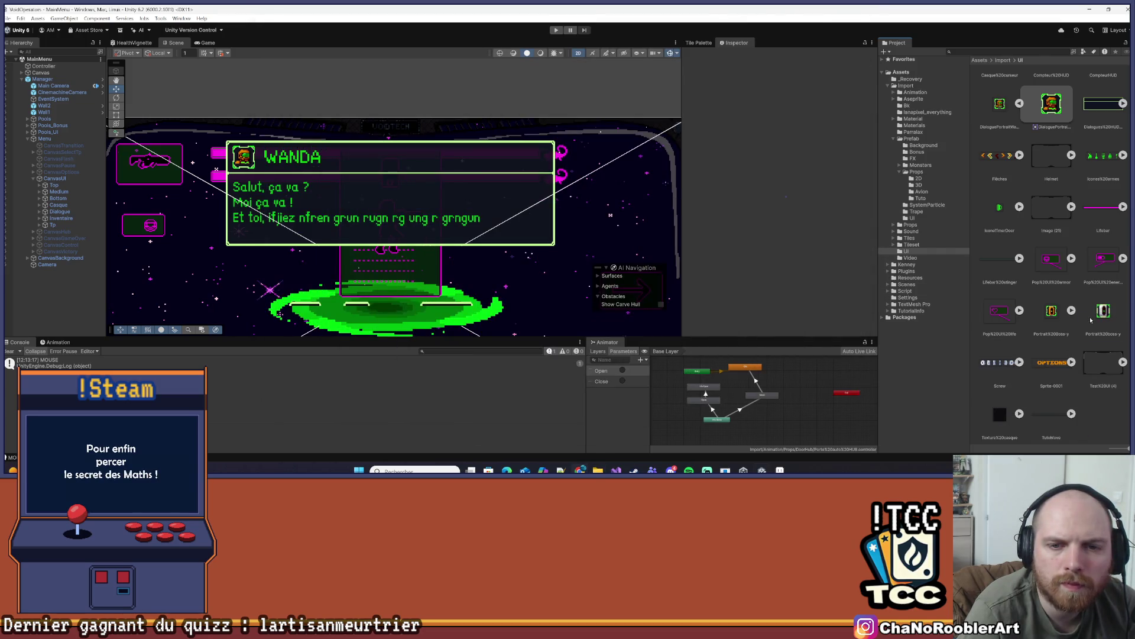
Compare the boss portrait assets, discard the unapplied import changes, and reselect the new portrait
click(1091, 320)
click(828, 86)
click(775, 104)
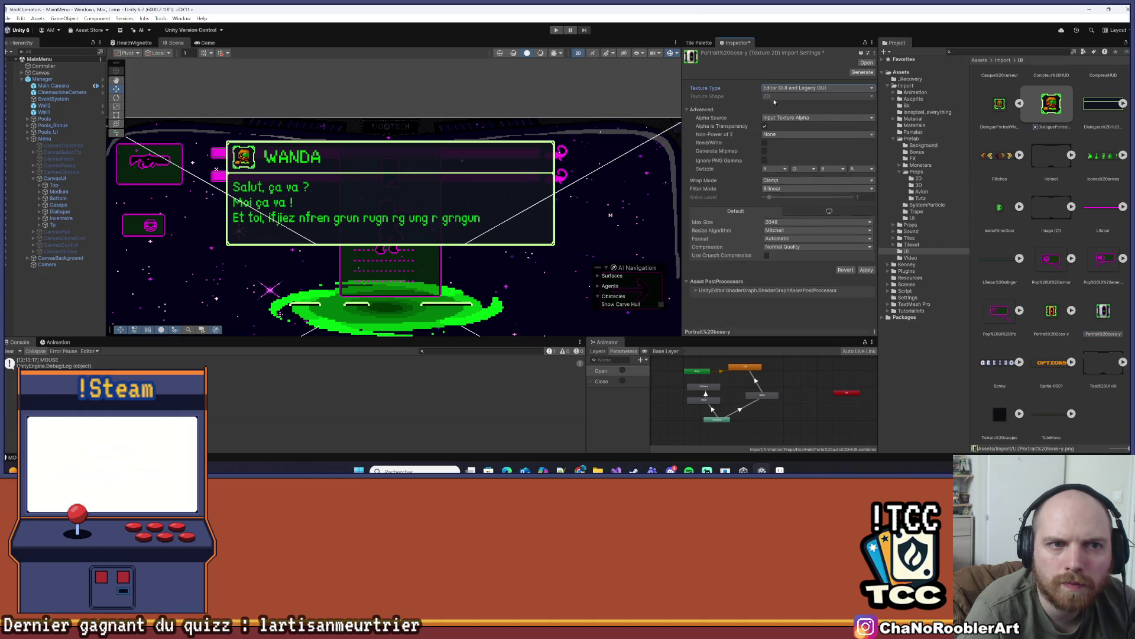
click(1052, 311)
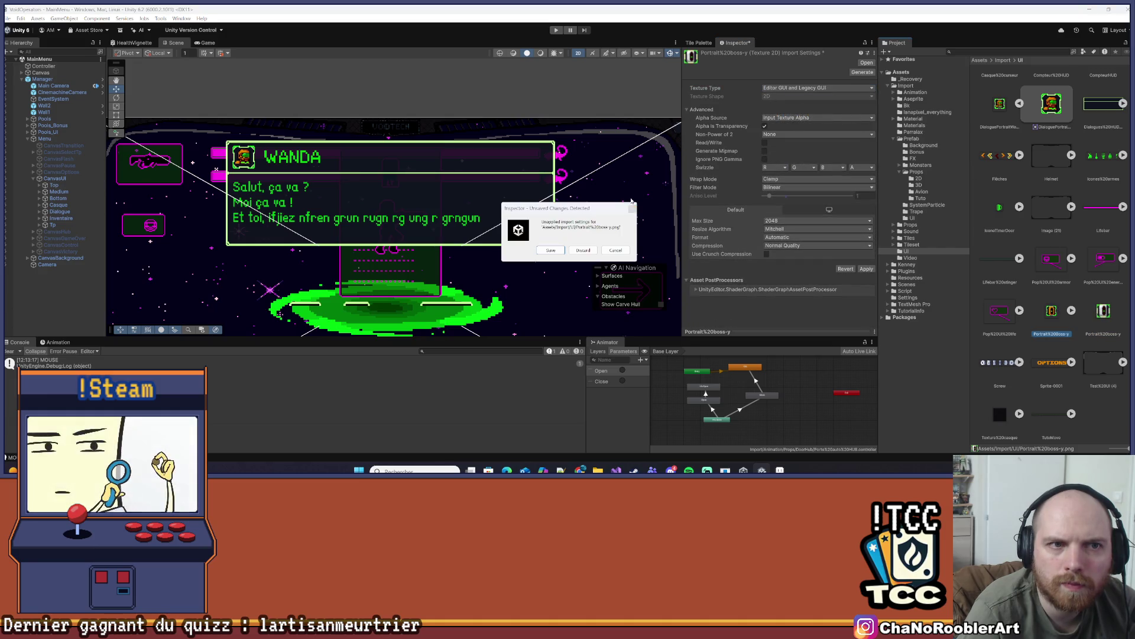
click(632, 207)
click(1056, 320)
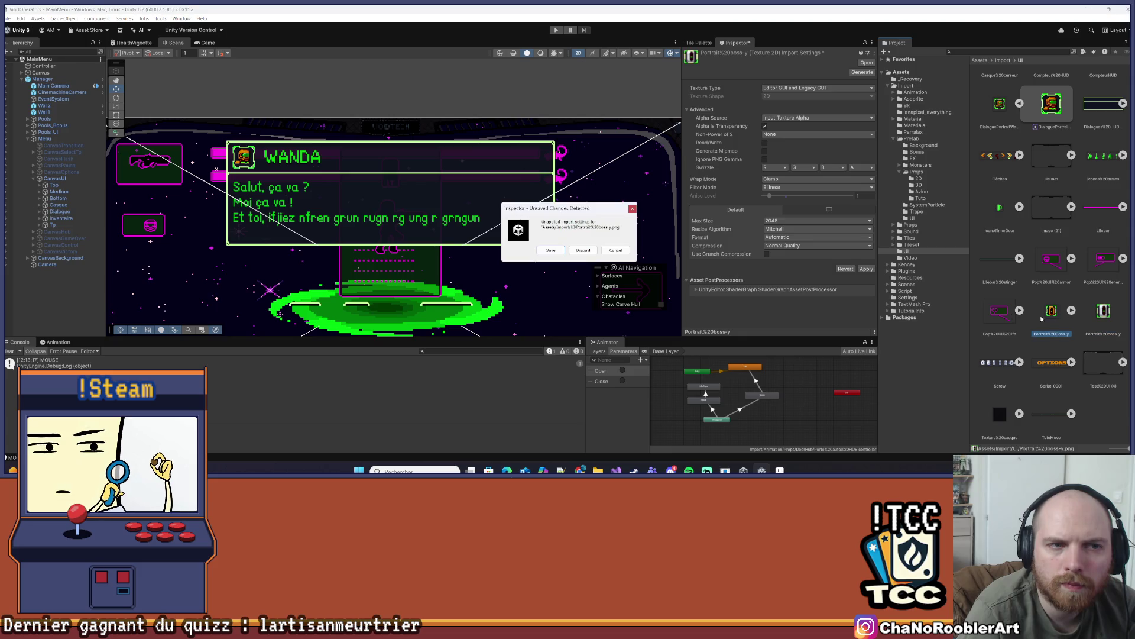
key(Return)
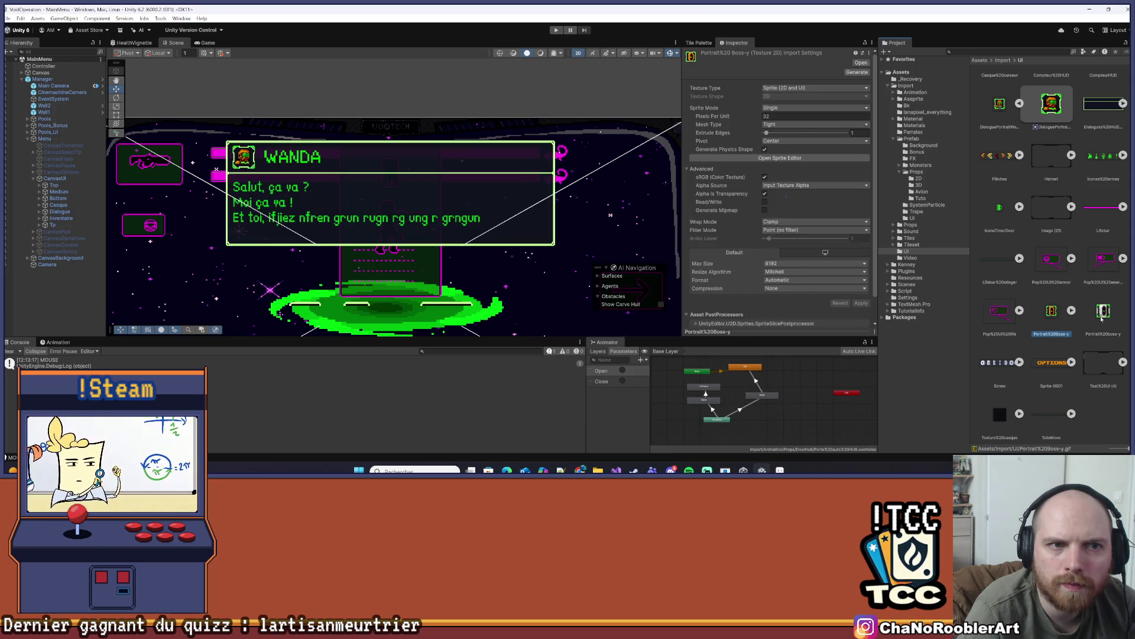
click(1103, 310)
Apply Sprite (2D and UI), Single, 32 PPU, Point filter, 16384 max size and no compression
click(772, 87)
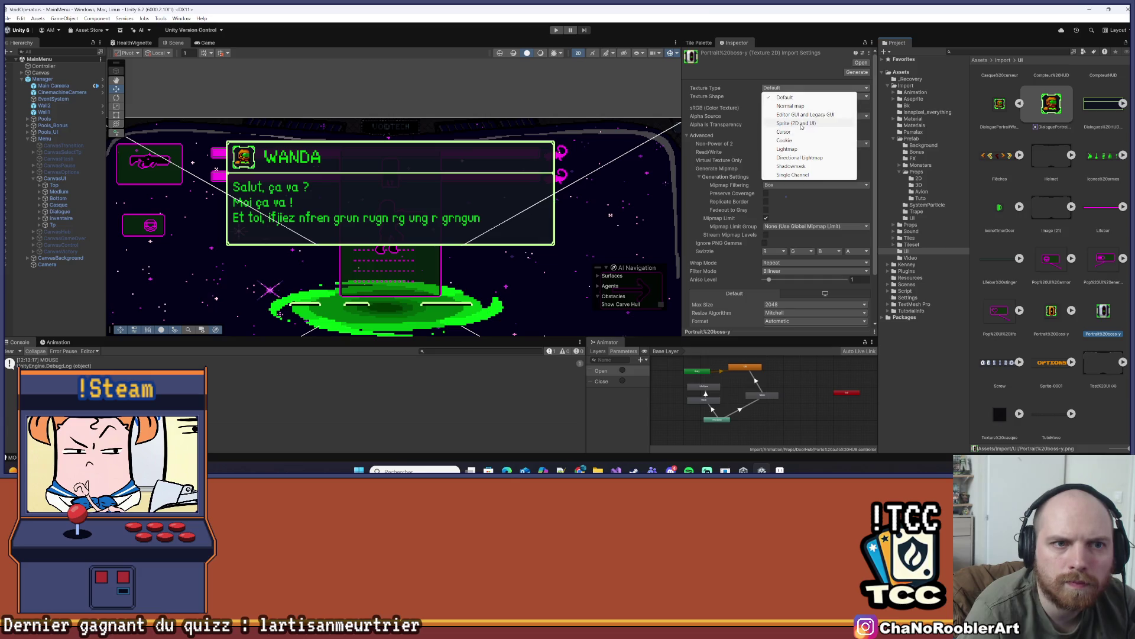
click(796, 123)
click(787, 108)
click(782, 118)
click(776, 117)
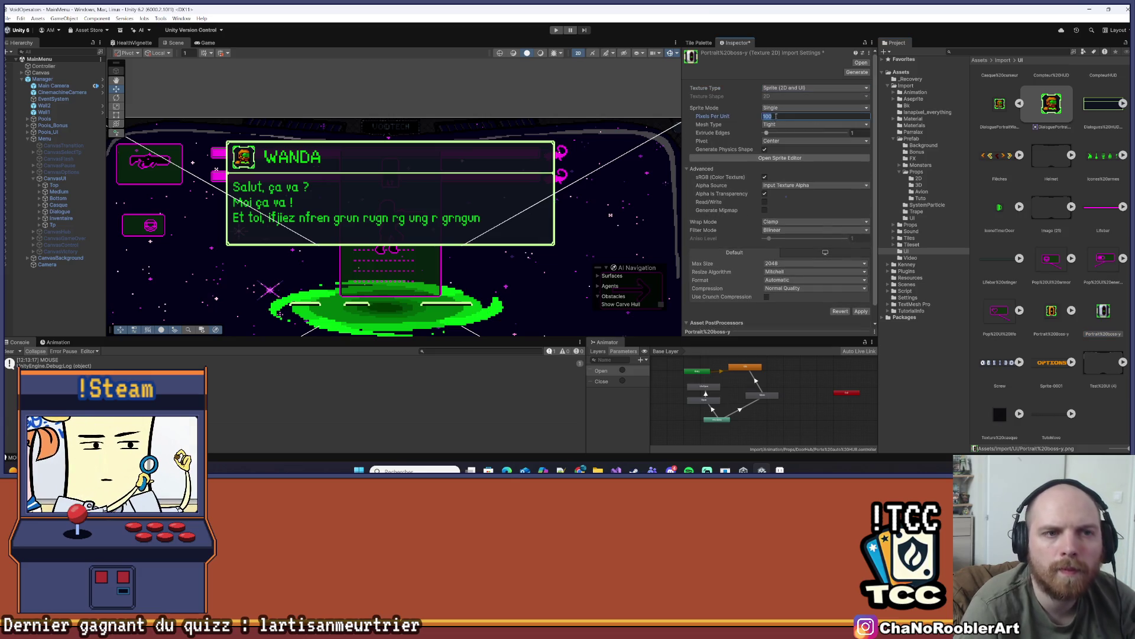
click(787, 230)
click(780, 239)
click(778, 263)
click(786, 351)
click(787, 288)
click(777, 295)
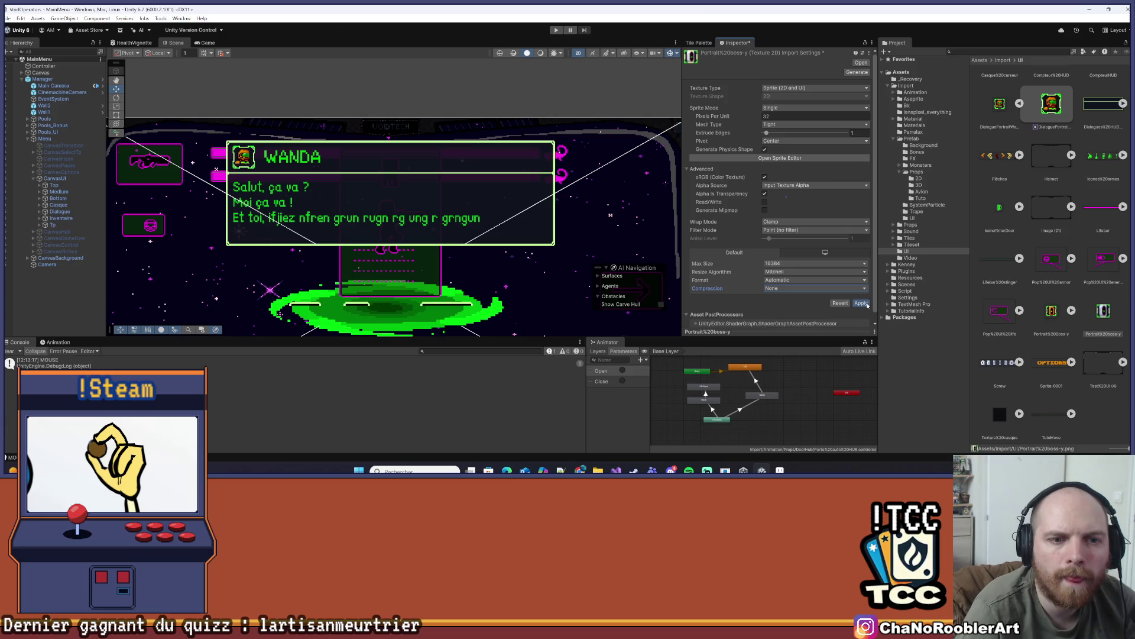
click(861, 303)
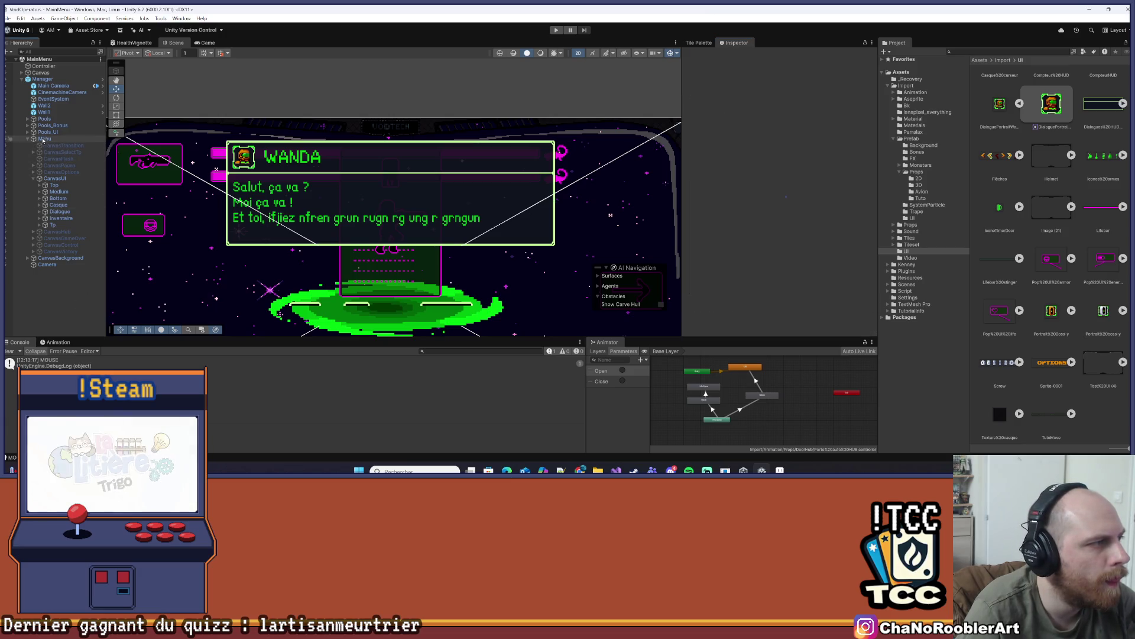
Inspect the Menu, Manager and Dialogue objects in the Hierarchy
click(44, 139)
click(42, 79)
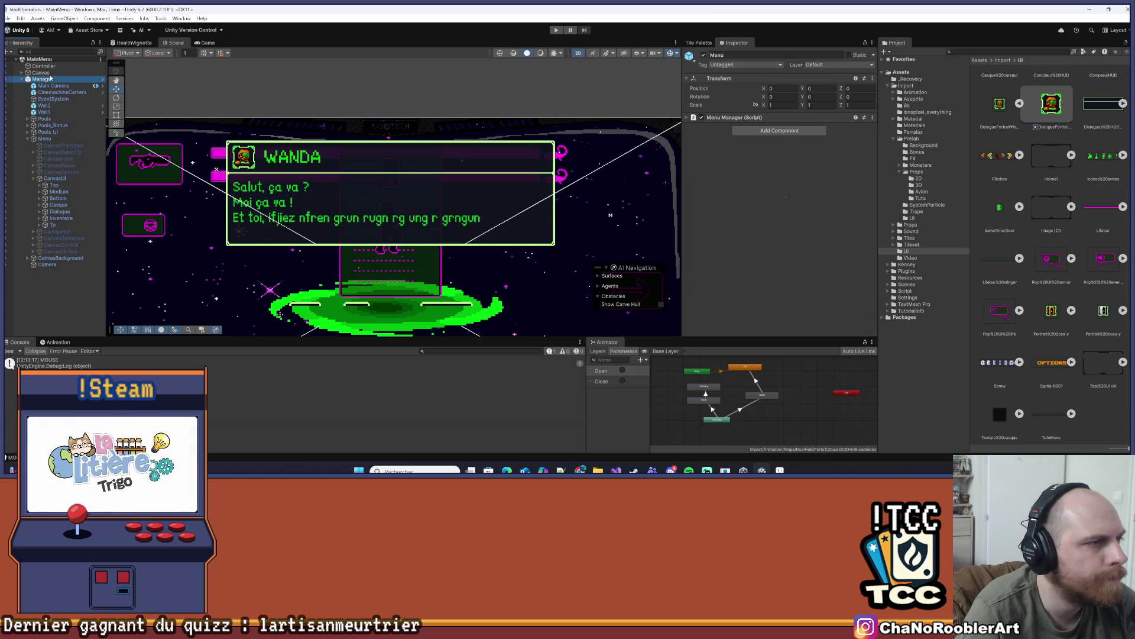
scroll(down, 3)
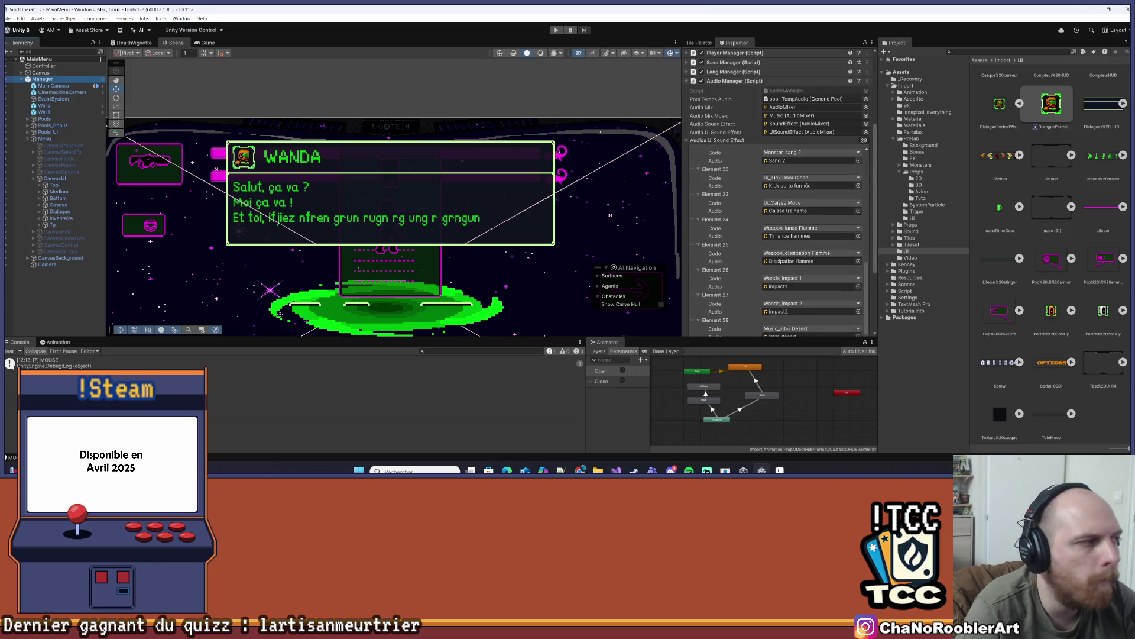
click(59, 211)
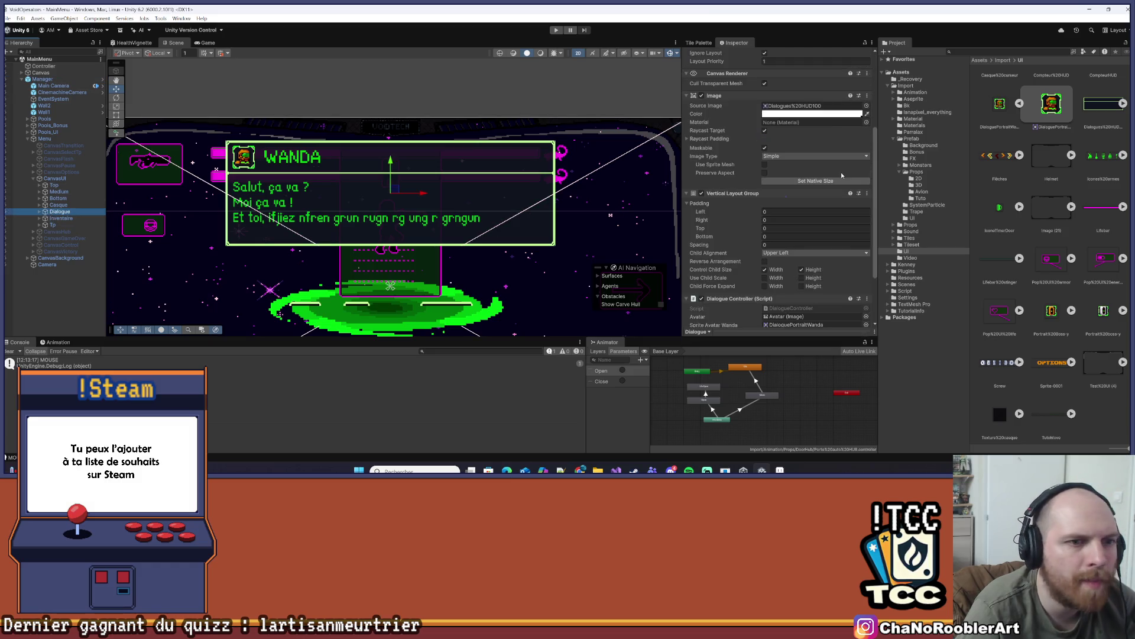
scroll(down, 3)
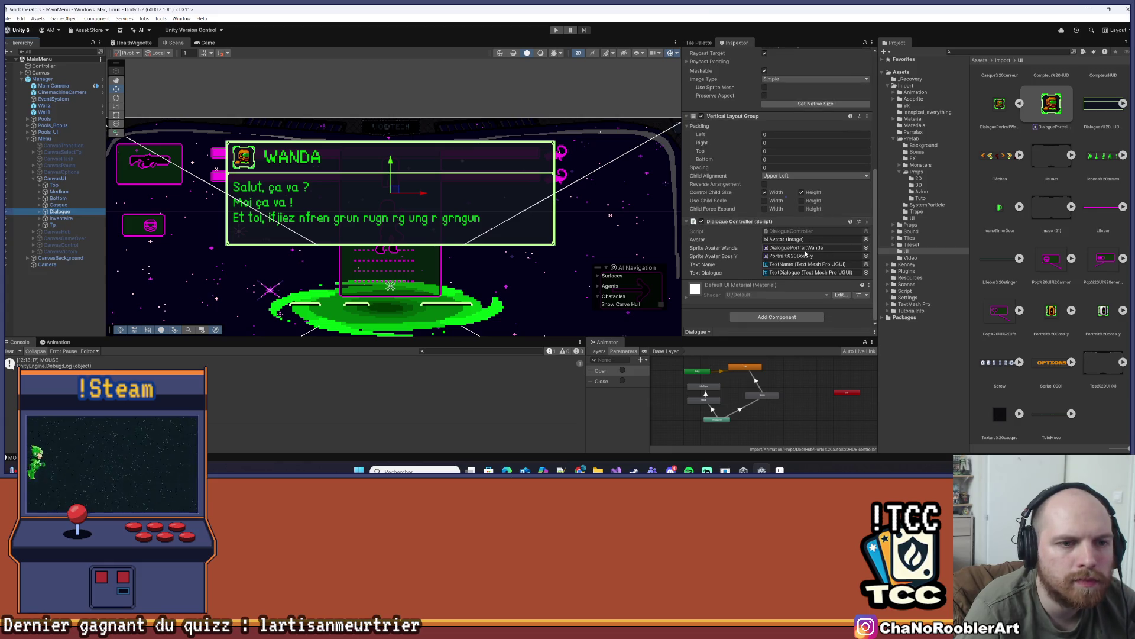
Locate the Wanda and Boss Y avatar sprites, then review the Manager prefab's overrides
click(803, 250)
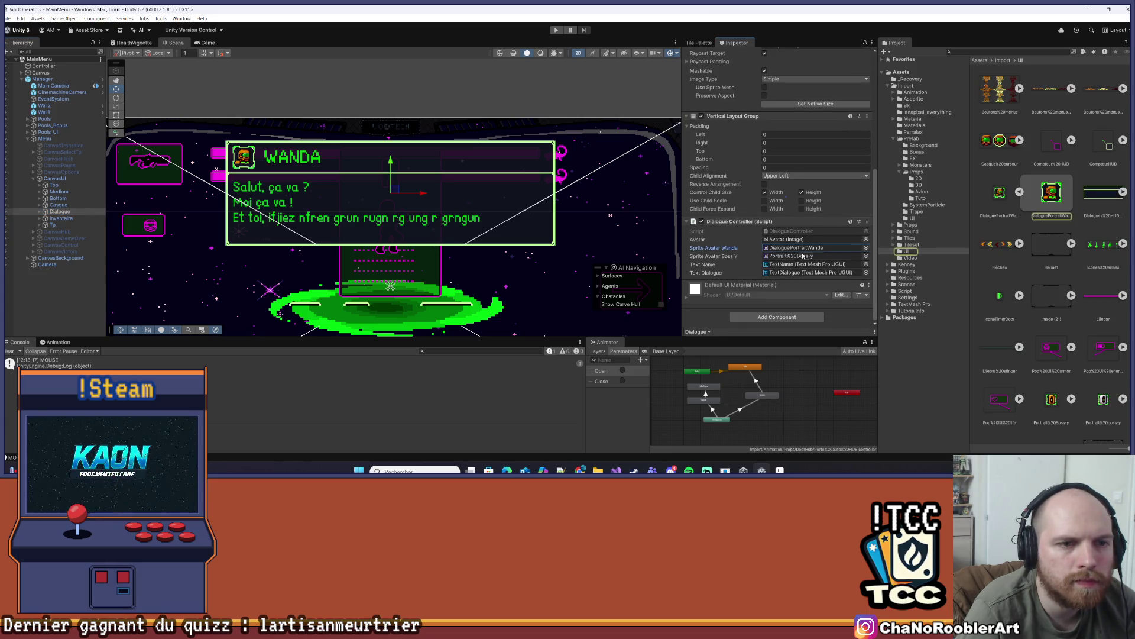
click(803, 256)
click(1072, 311)
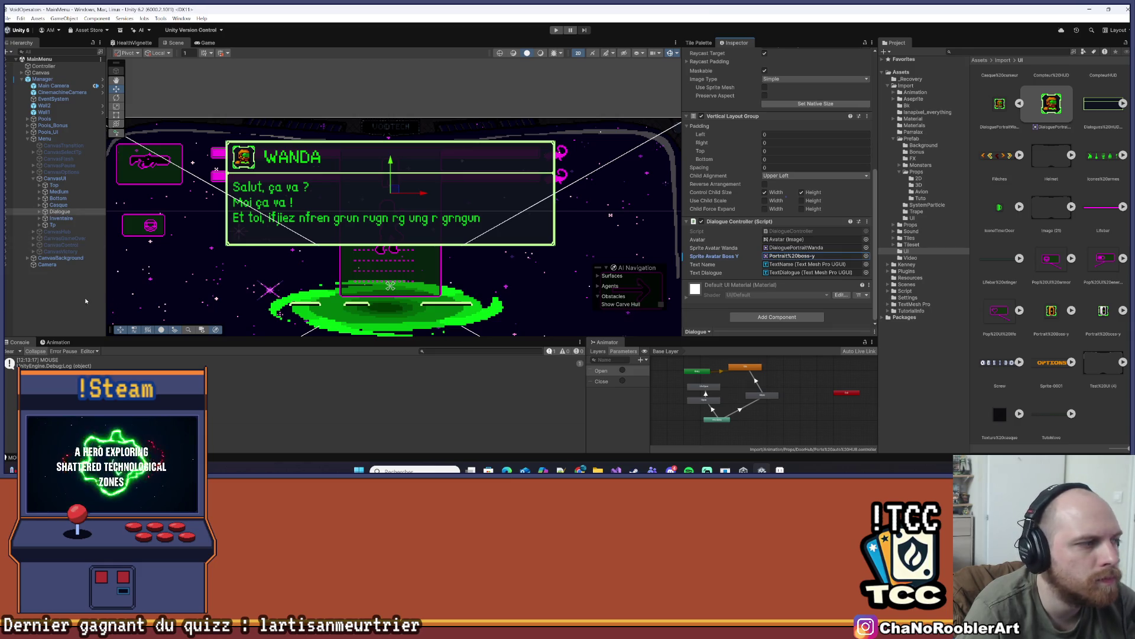
click(87, 297)
click(42, 79)
click(719, 88)
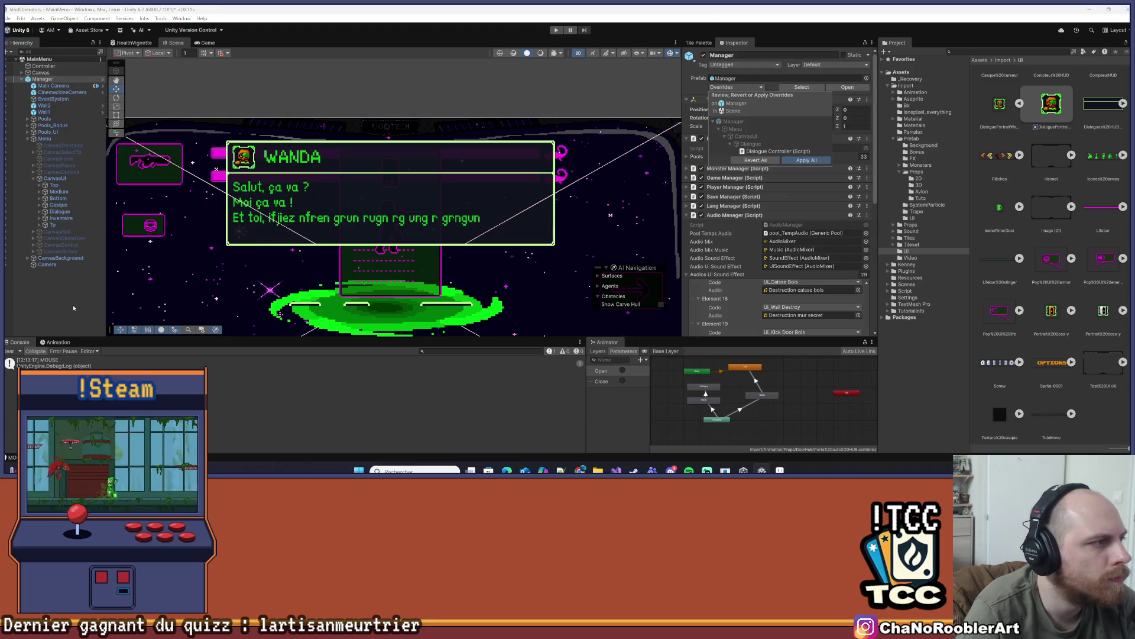
Set the Dialogue panel's Scale X to 0 under CanvasUI, then start Play mode
click(328, 204)
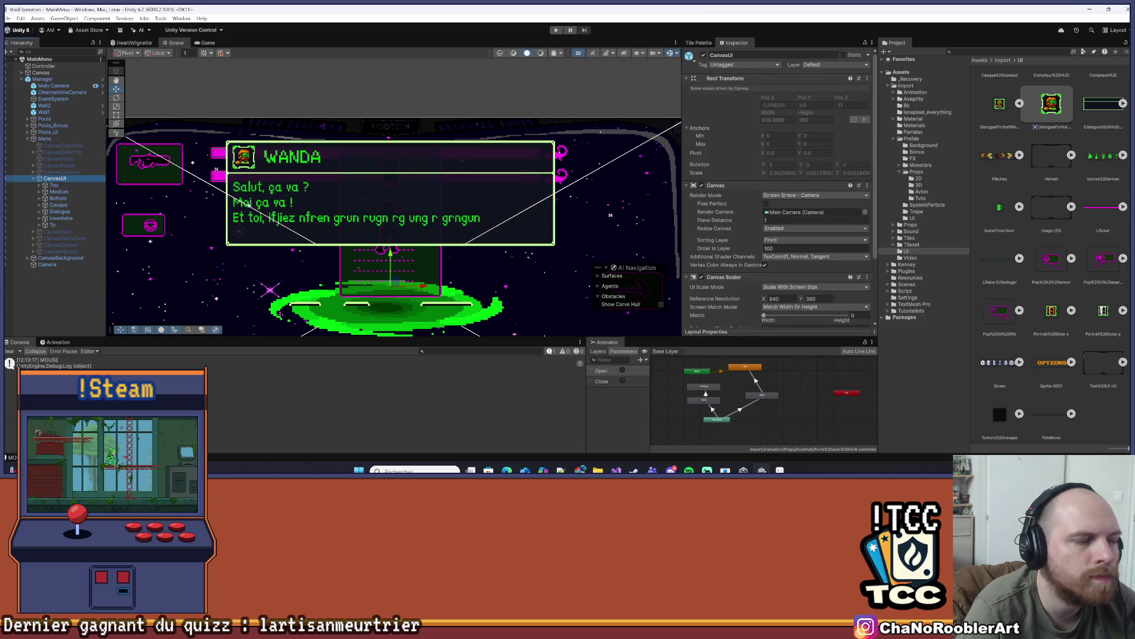
click(59, 212)
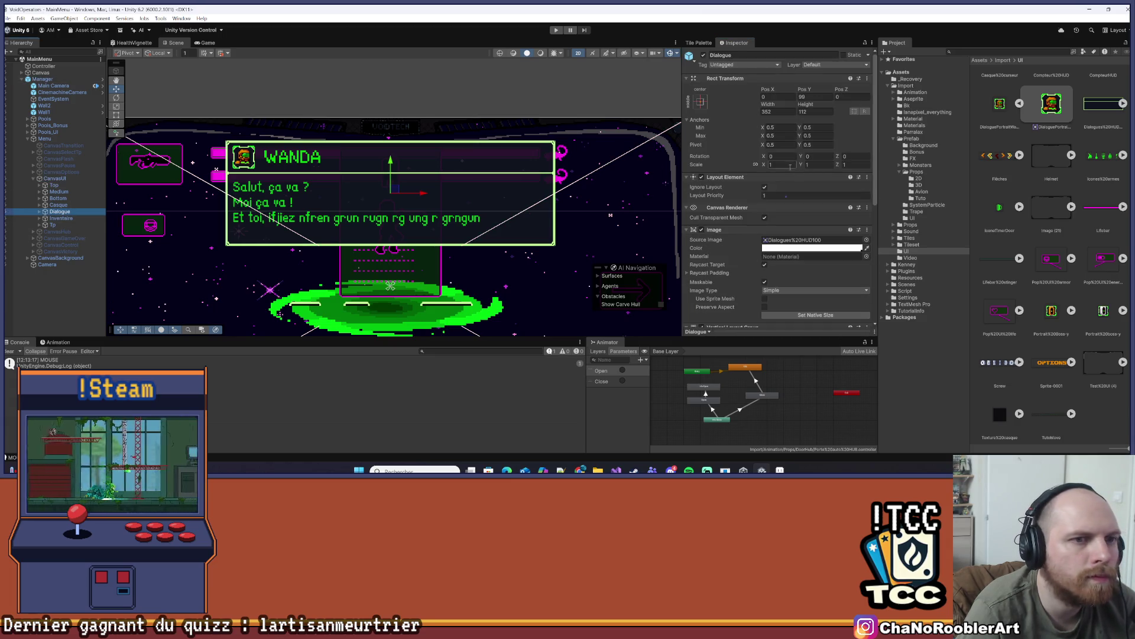
text(0)
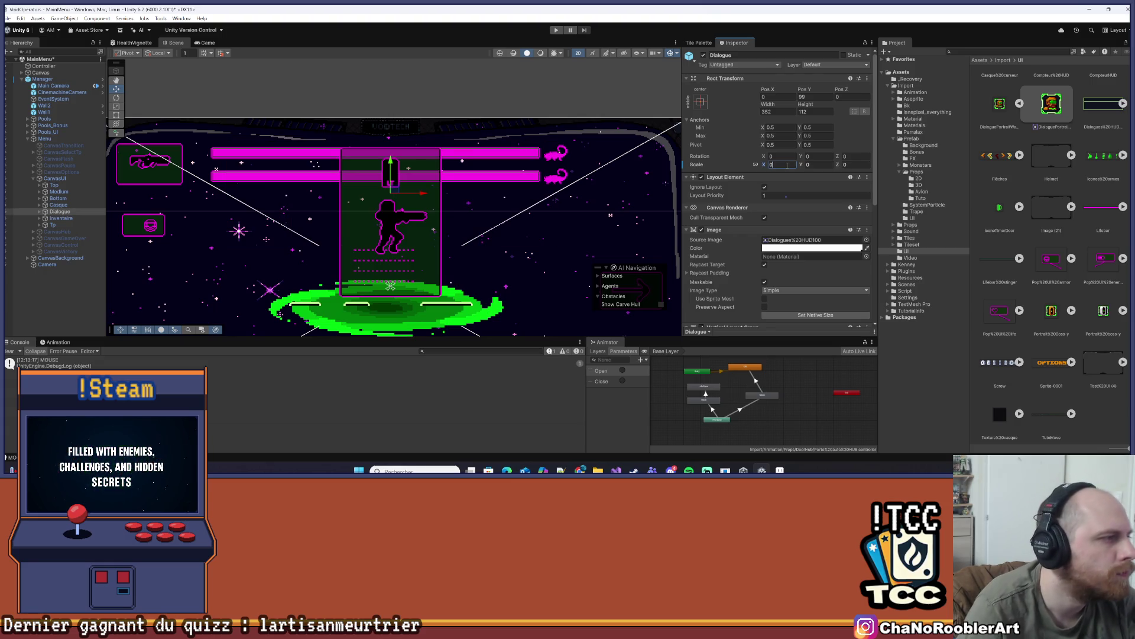
click(92, 301)
scroll(down, 3)
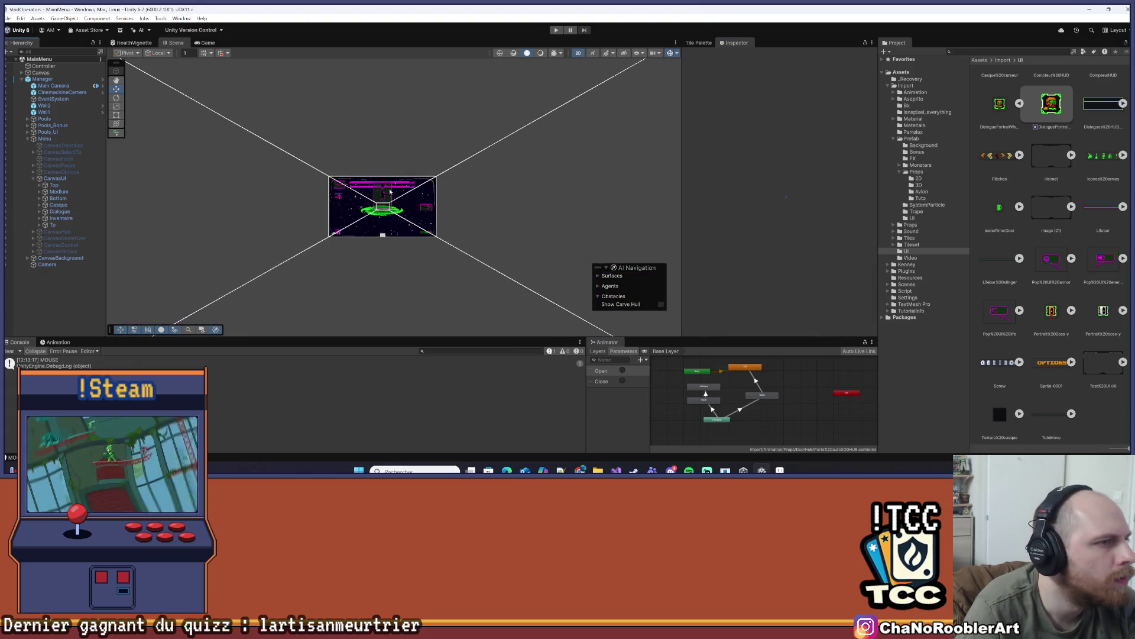
click(556, 30)
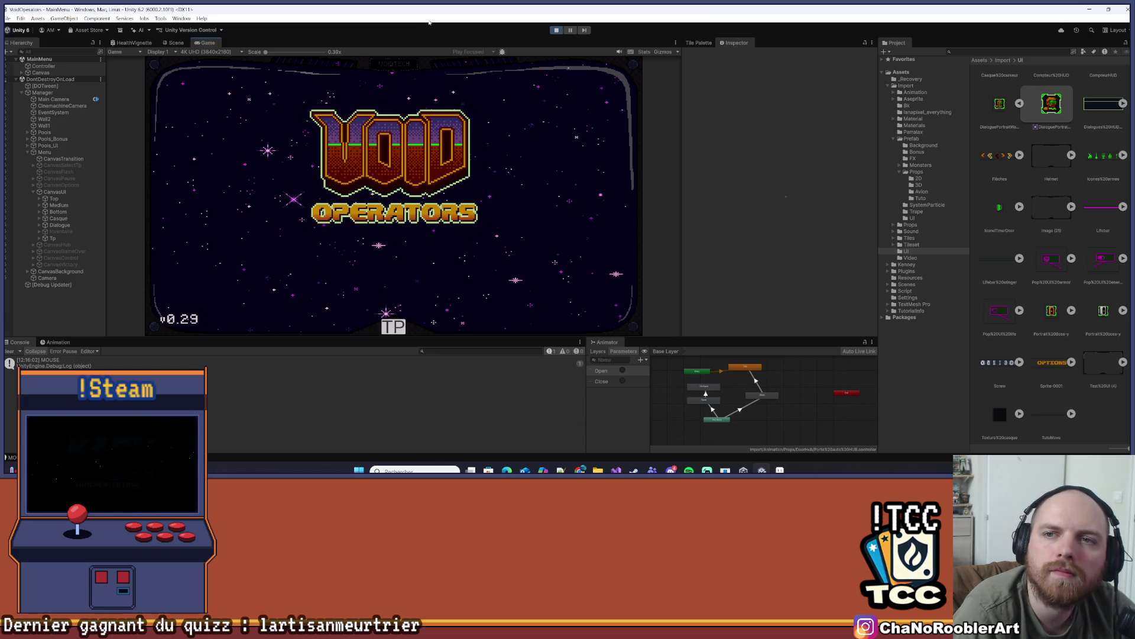
Get past the title screen and choose Continue to resume the saved game
click(408, 57)
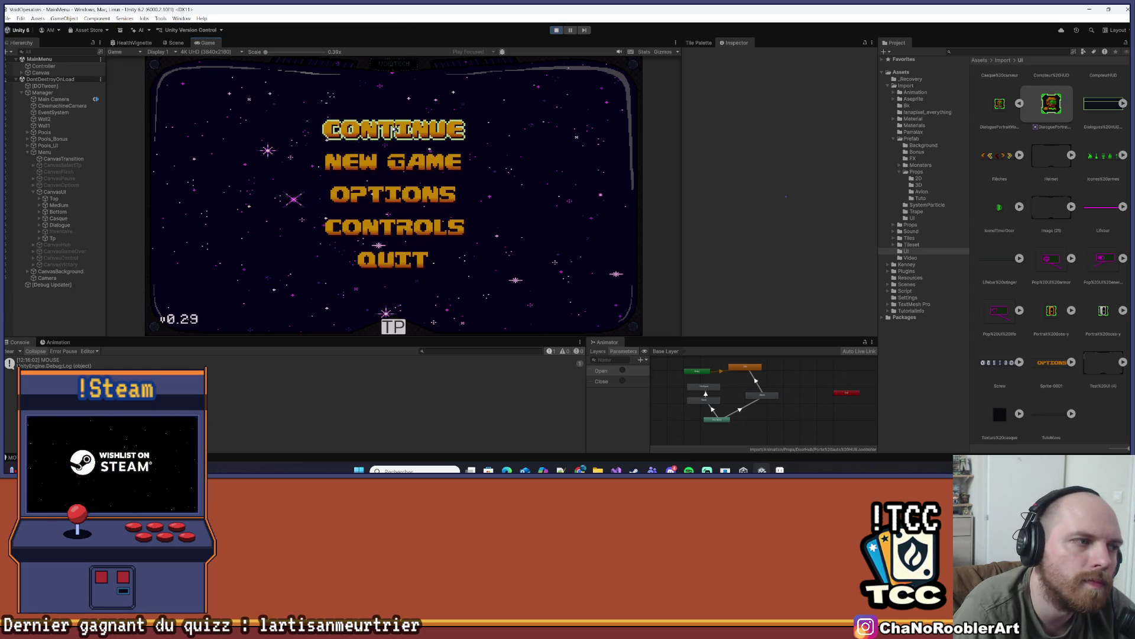
click(394, 129)
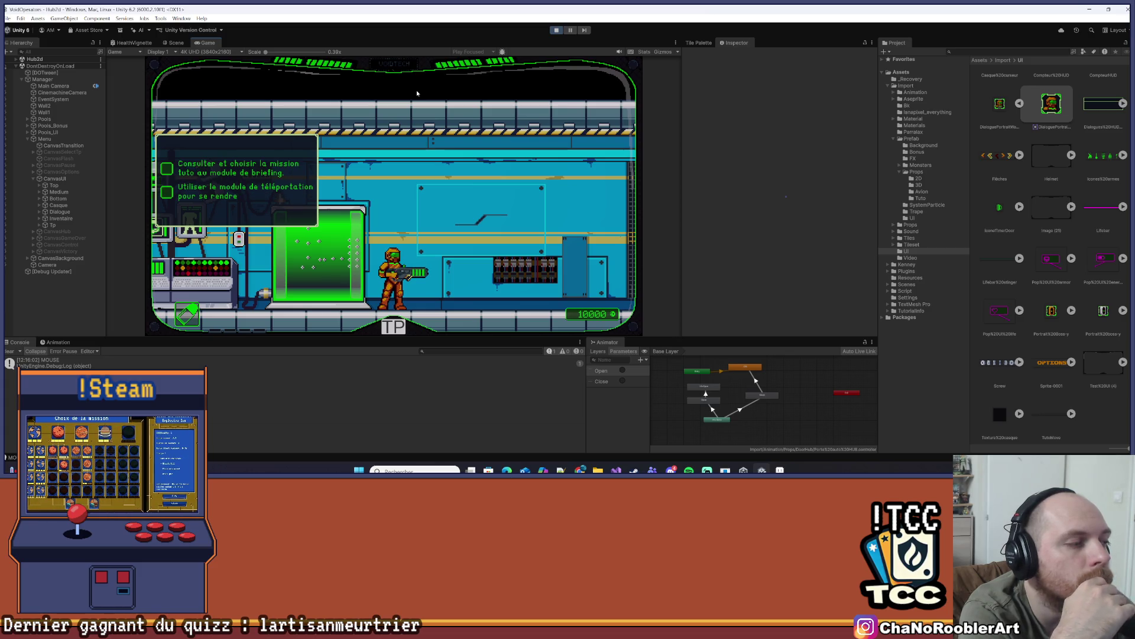
Walk the player left into the next room and bring up the upgrade panel
key(Left)
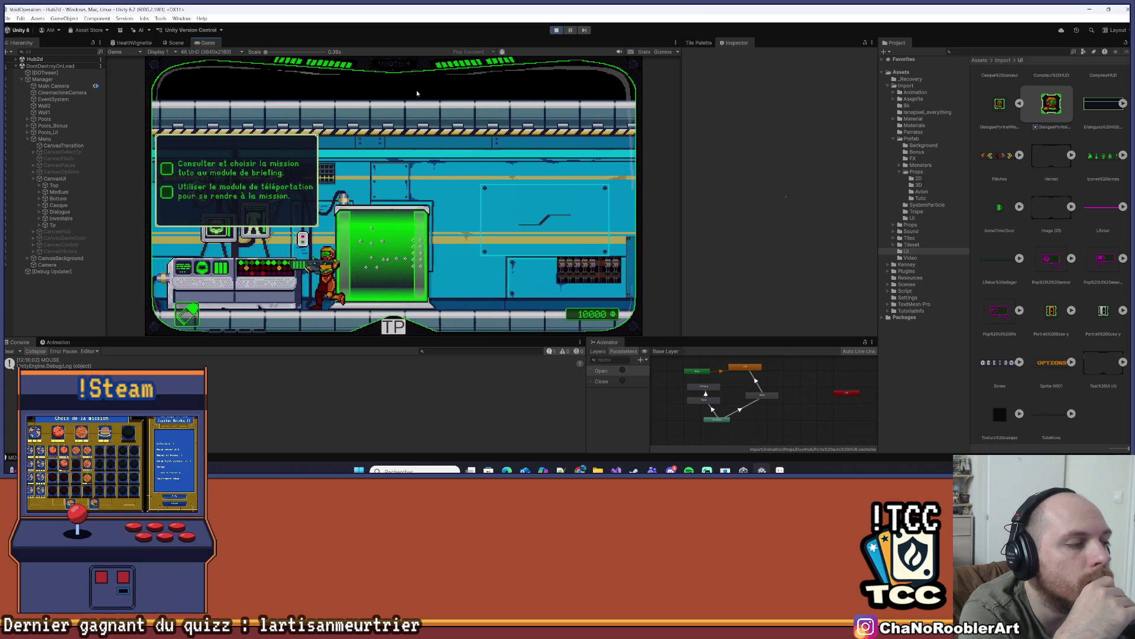
key(e)
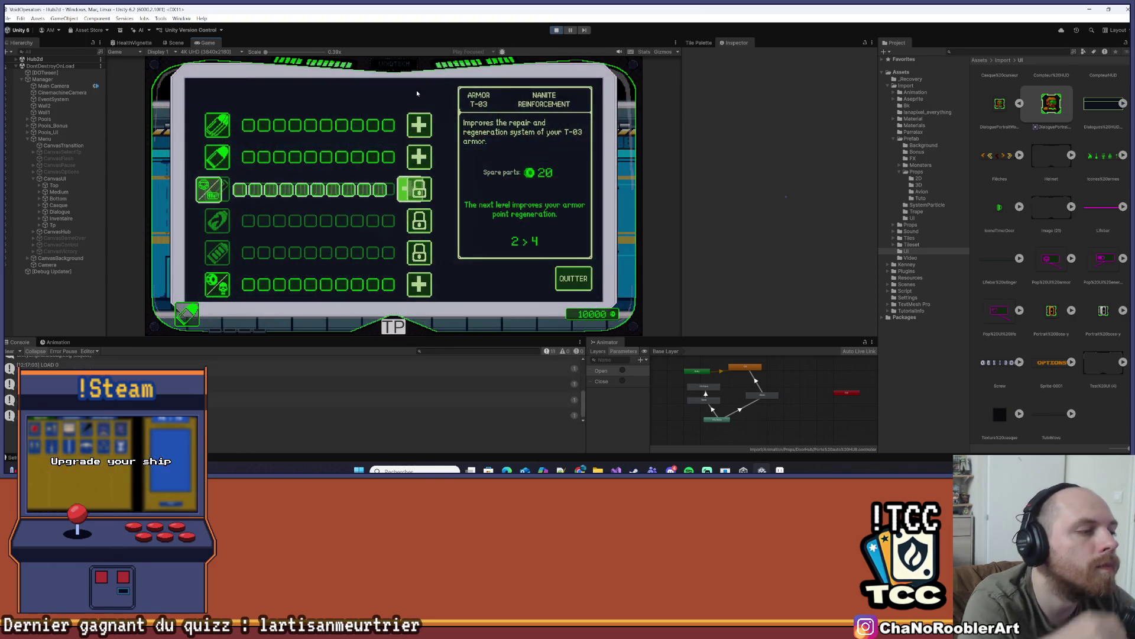
click(572, 279)
key(e)
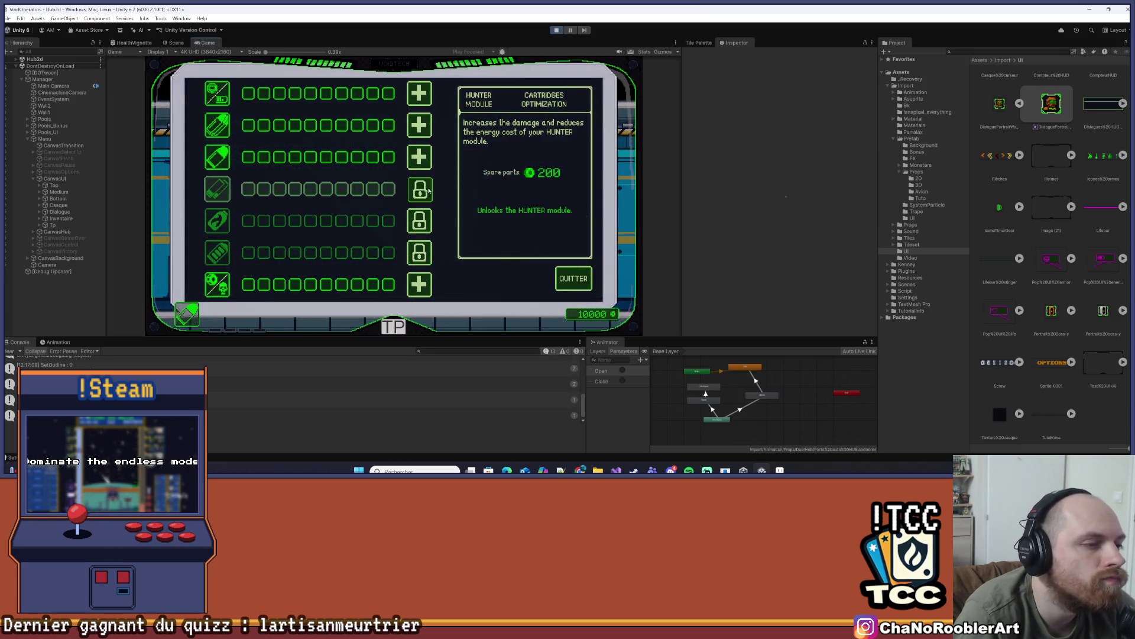
Unlock the weapon upgrades, max out the fifth upgrade, and quit back to the hub
click(430, 190)
click(423, 221)
click(423, 220)
click(423, 220)
click(424, 221)
click(574, 282)
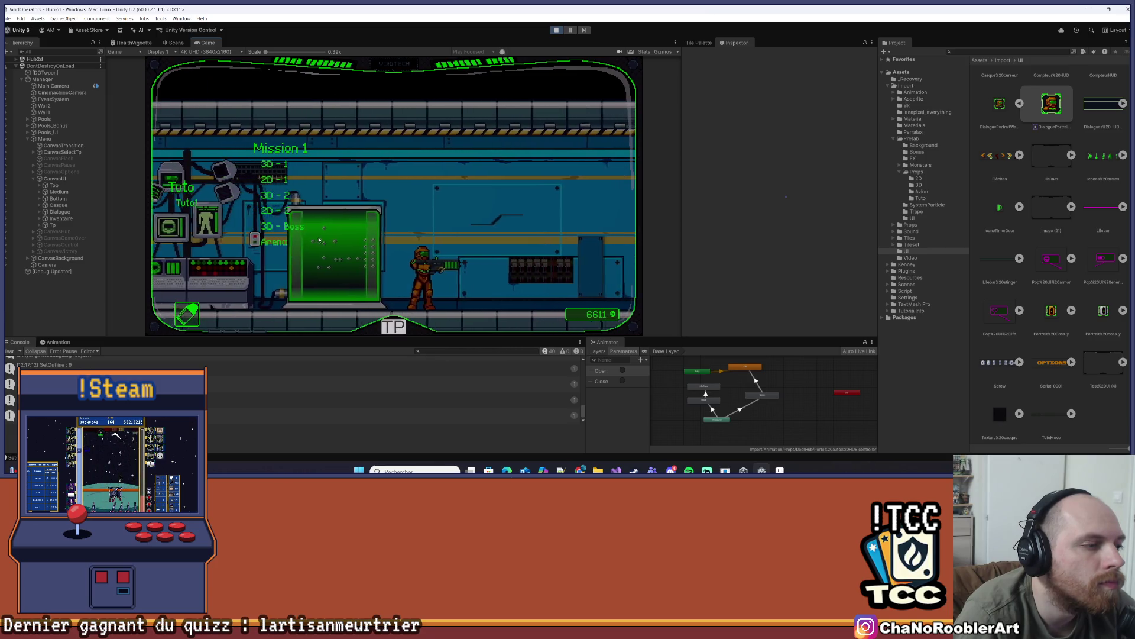
Start the Level1 mission and advance right past antennas 3 and 2, collecting a pickup
click(290, 198)
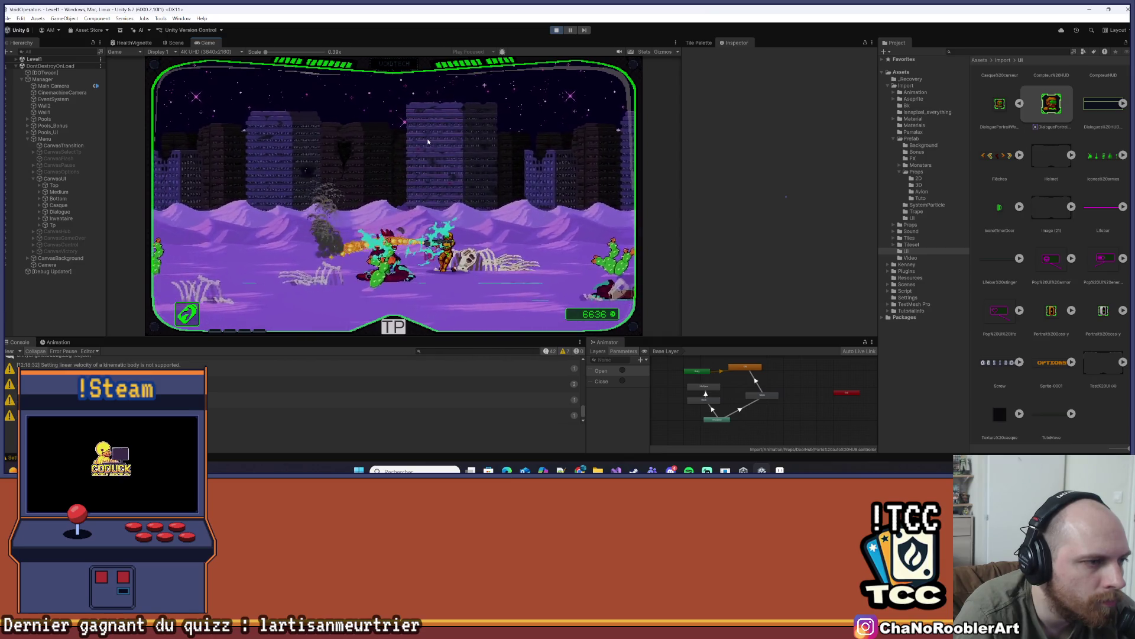
key(a)
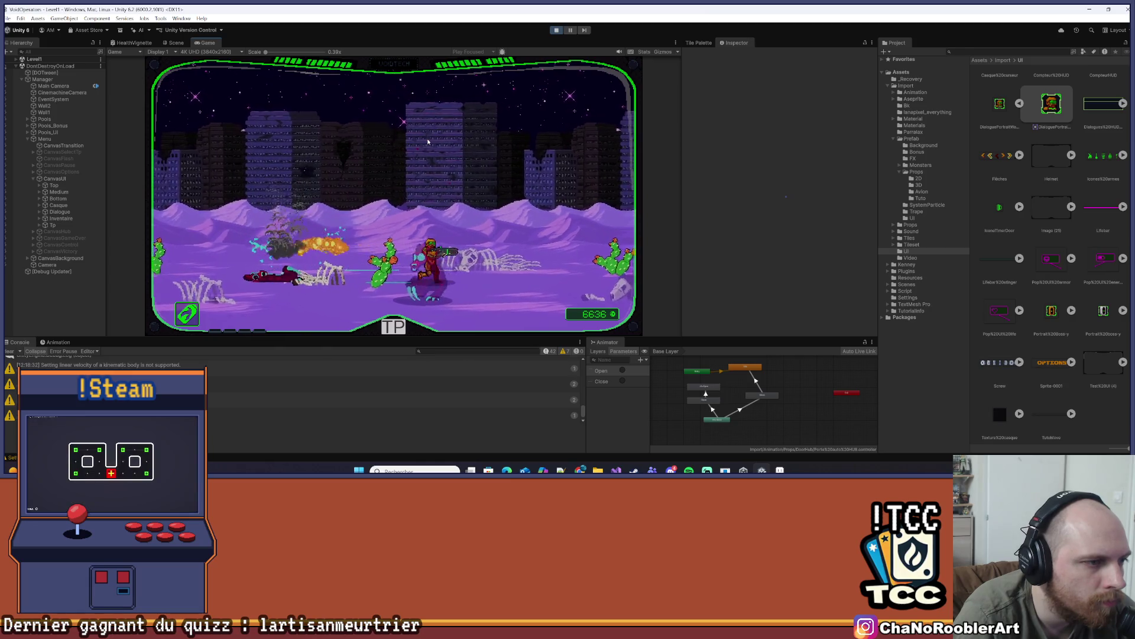
key(d)
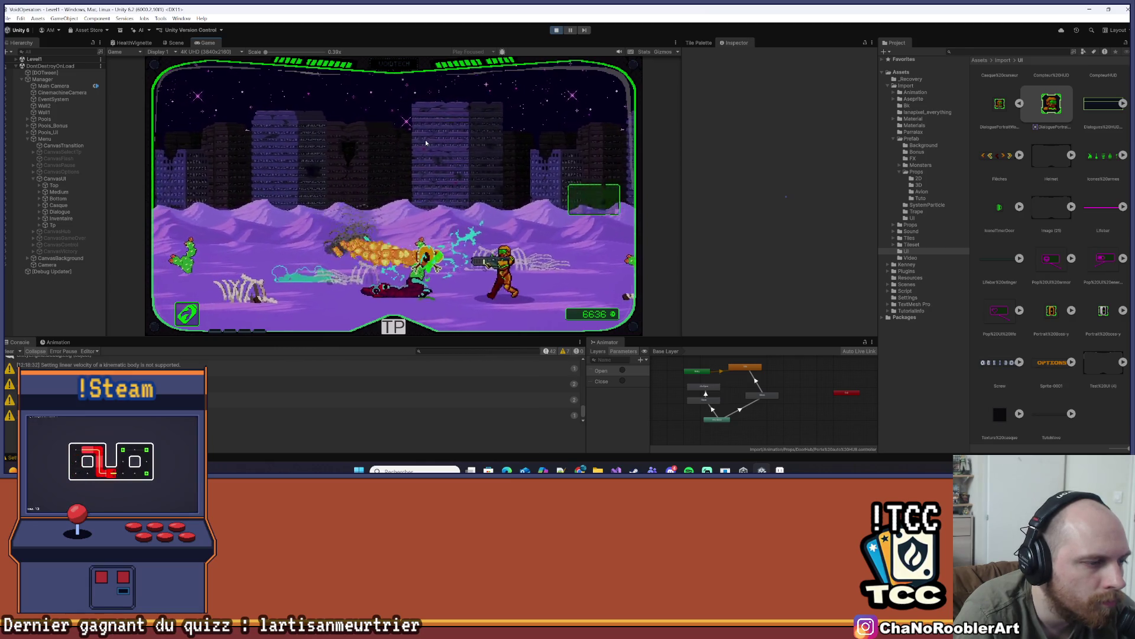
key(a)
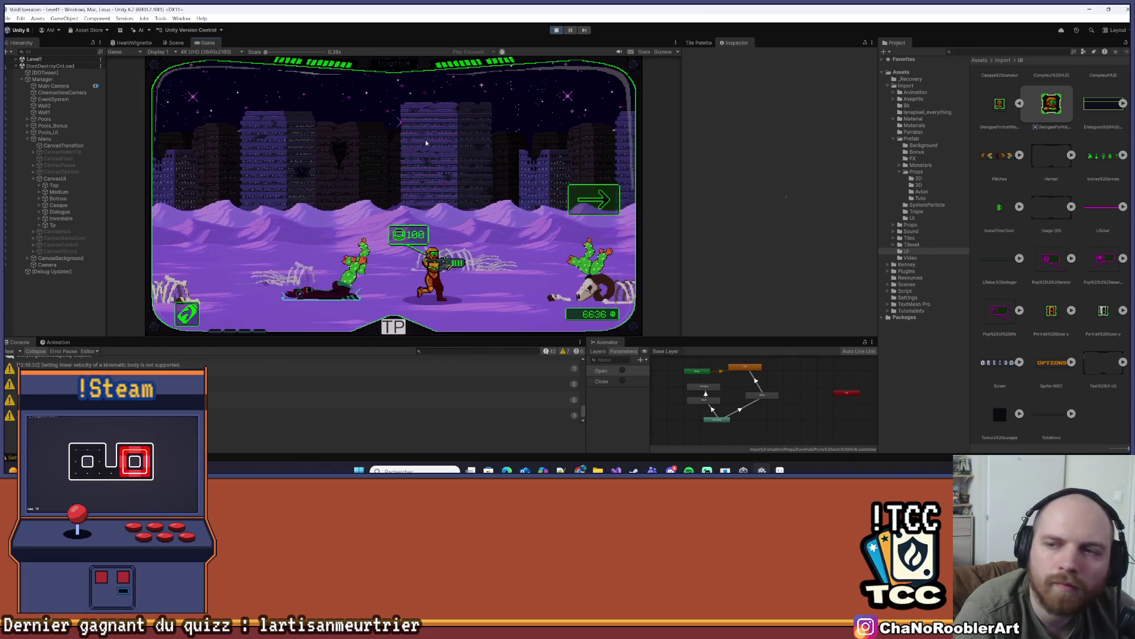
key(a)
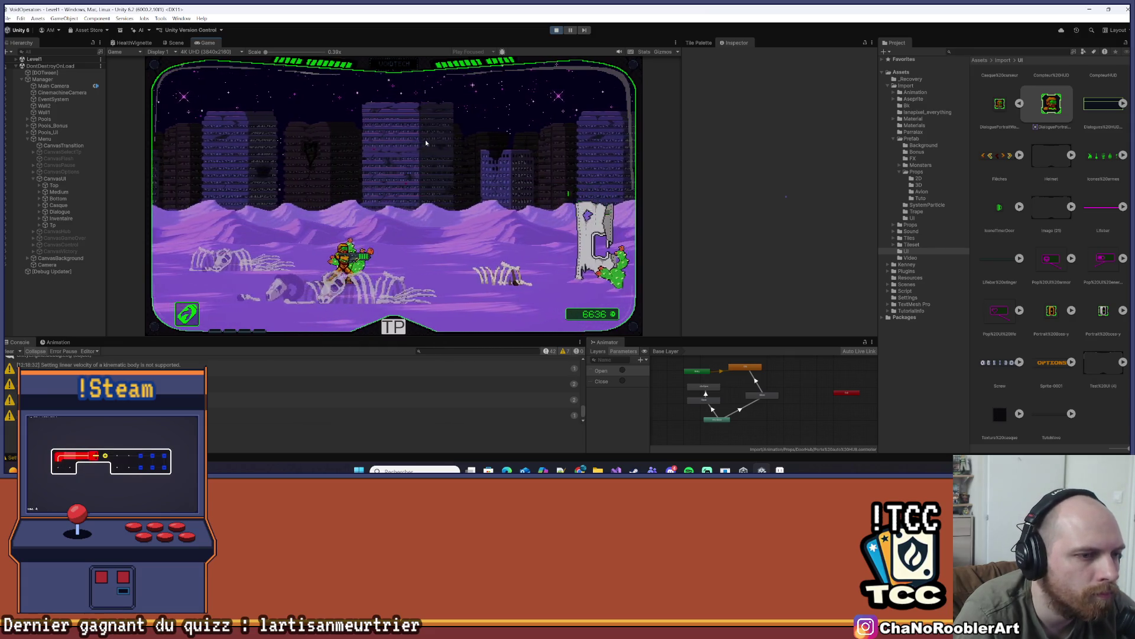
key(d)
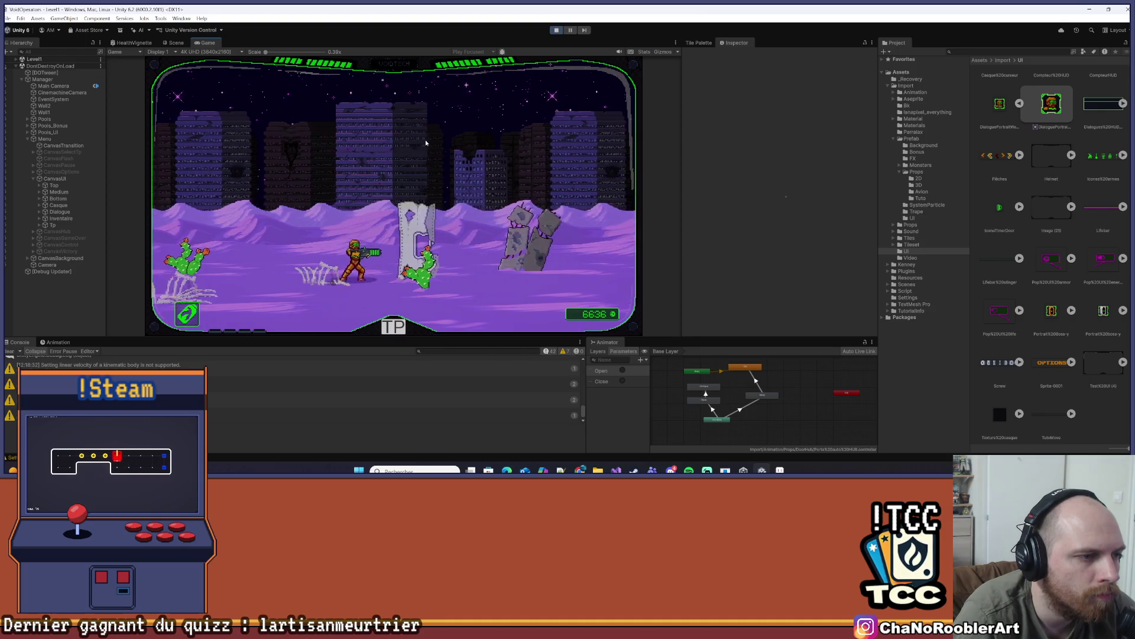
key(d)
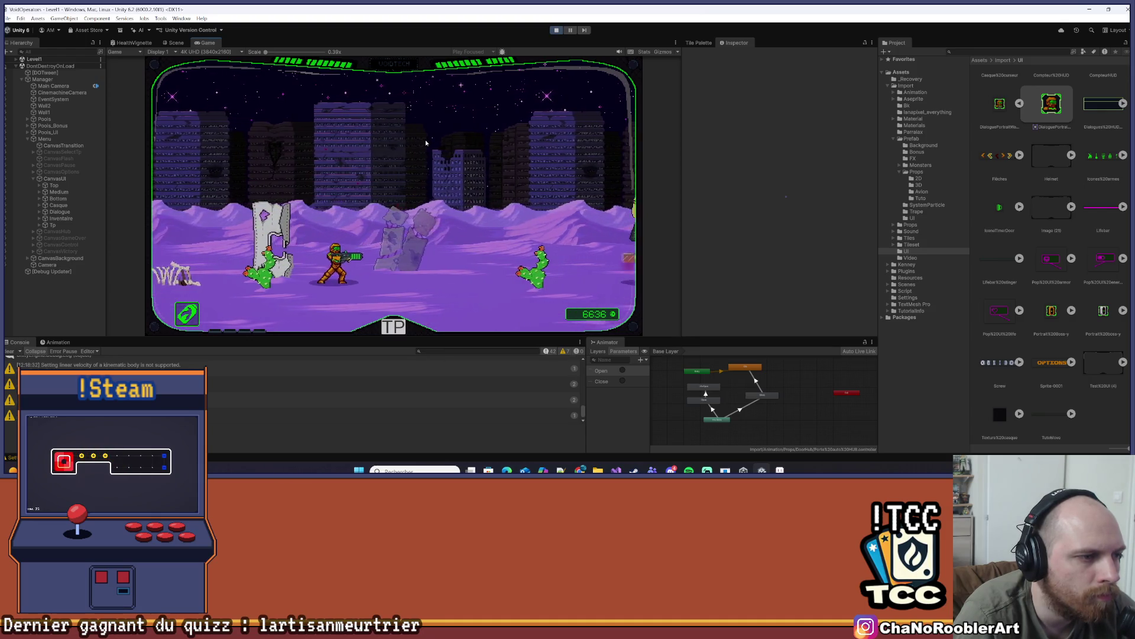
key(d)
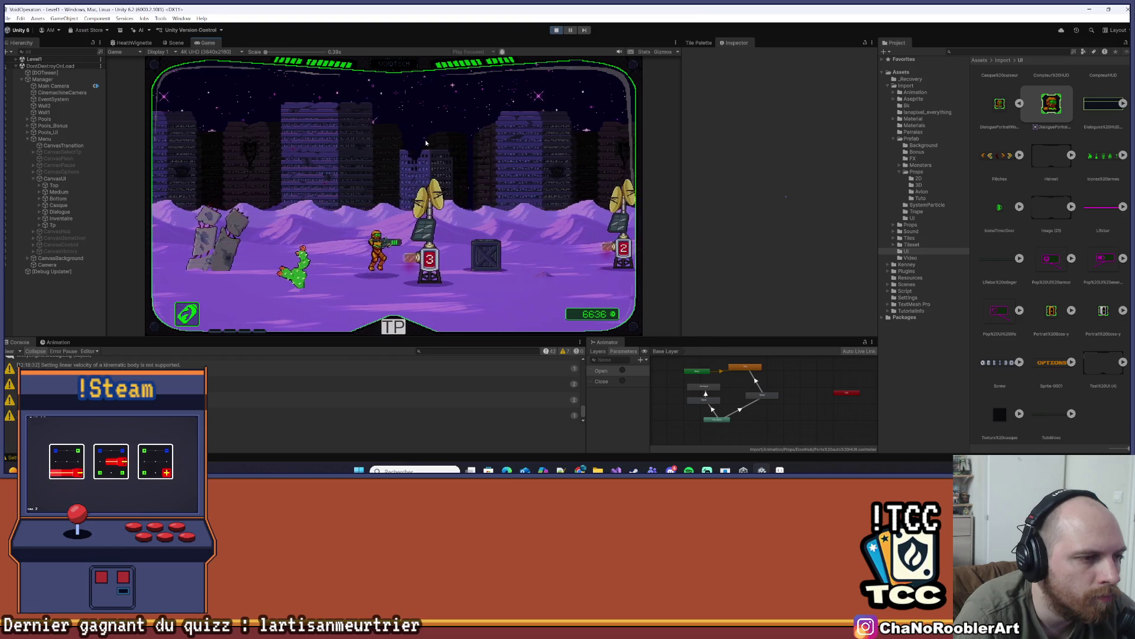
key(d)
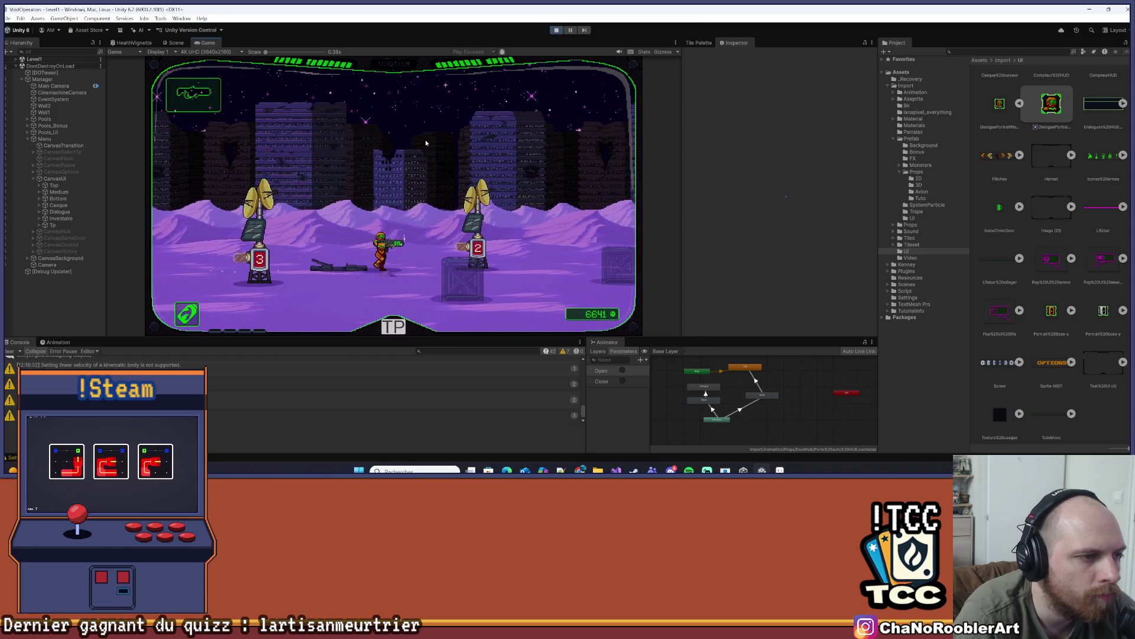
key(d)
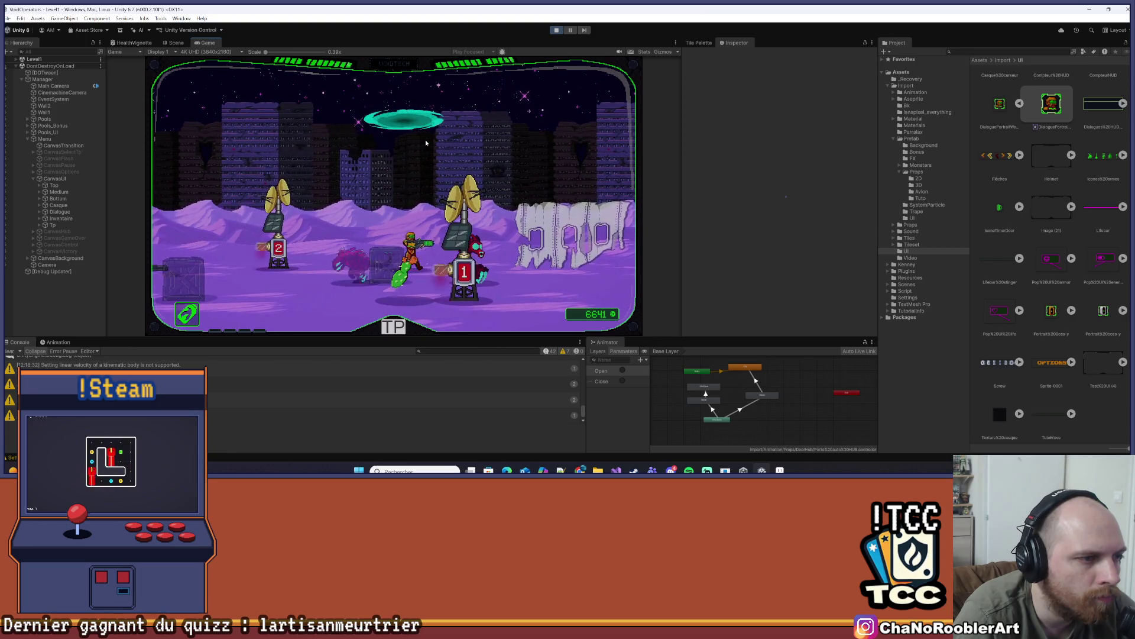
Fight off the enemies around antennas 2 and 3, firing and flaming in both directions
key(w)
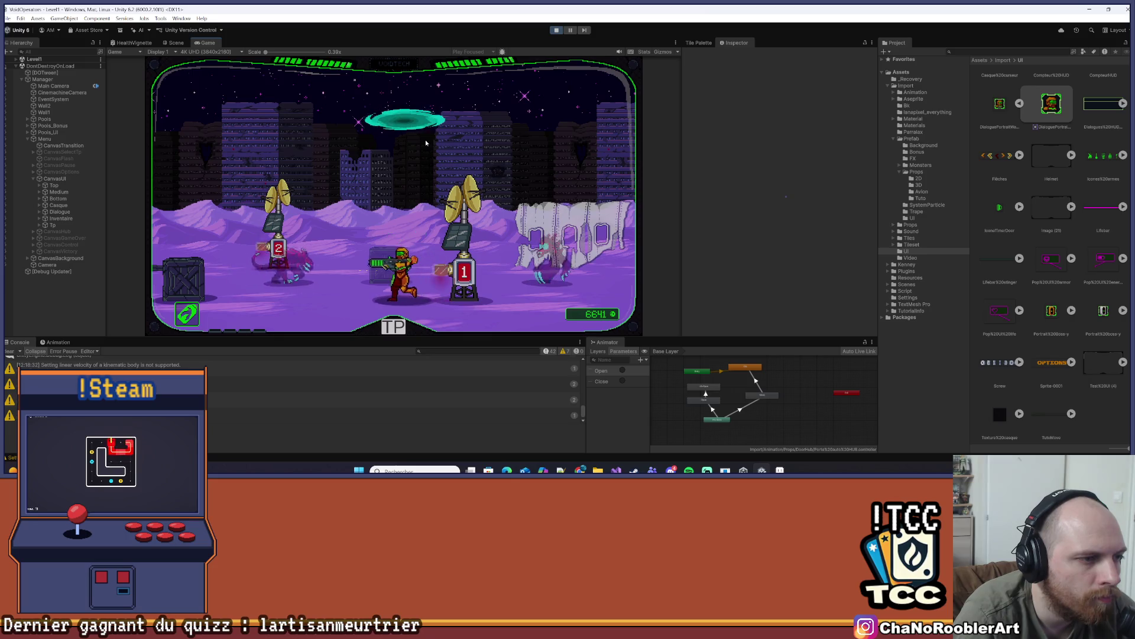
key(a)
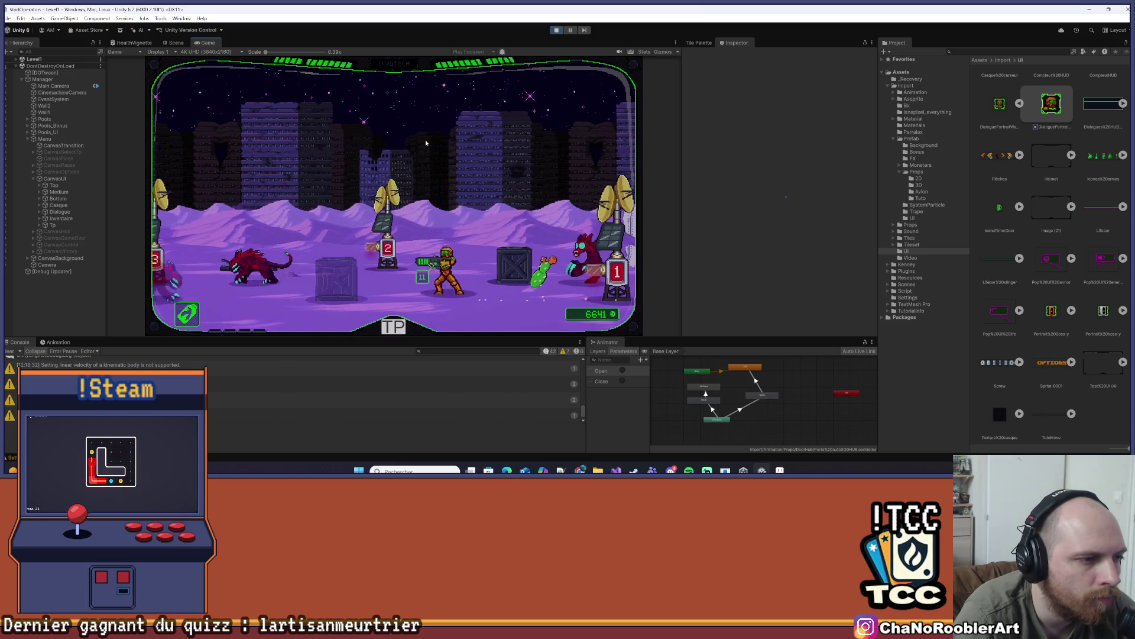
key(a)
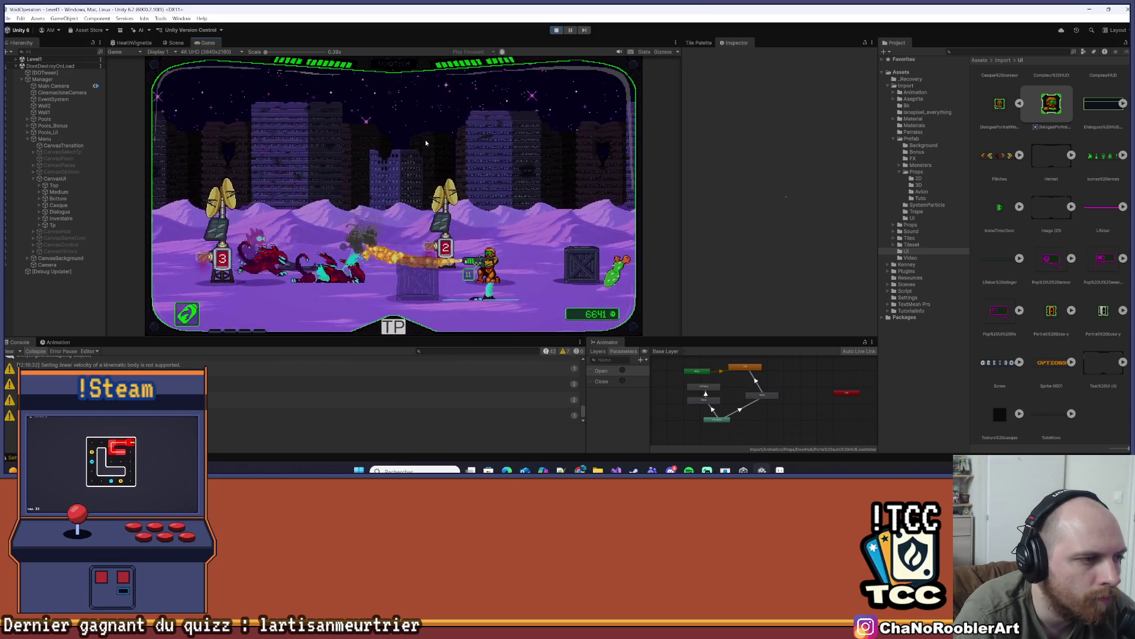
key(a)
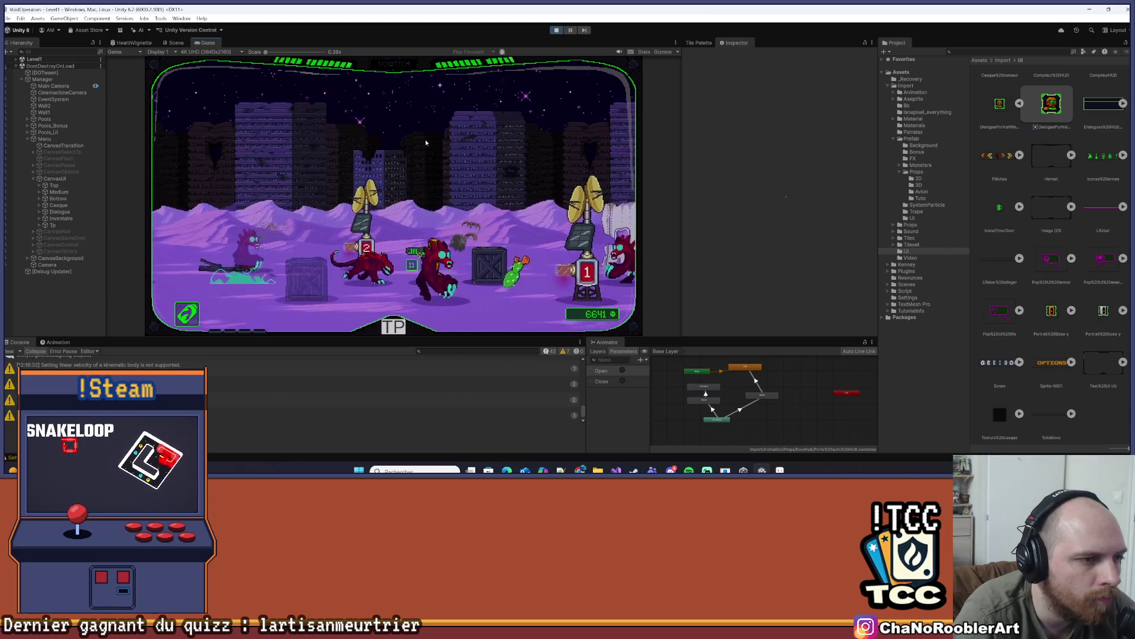
key(a)
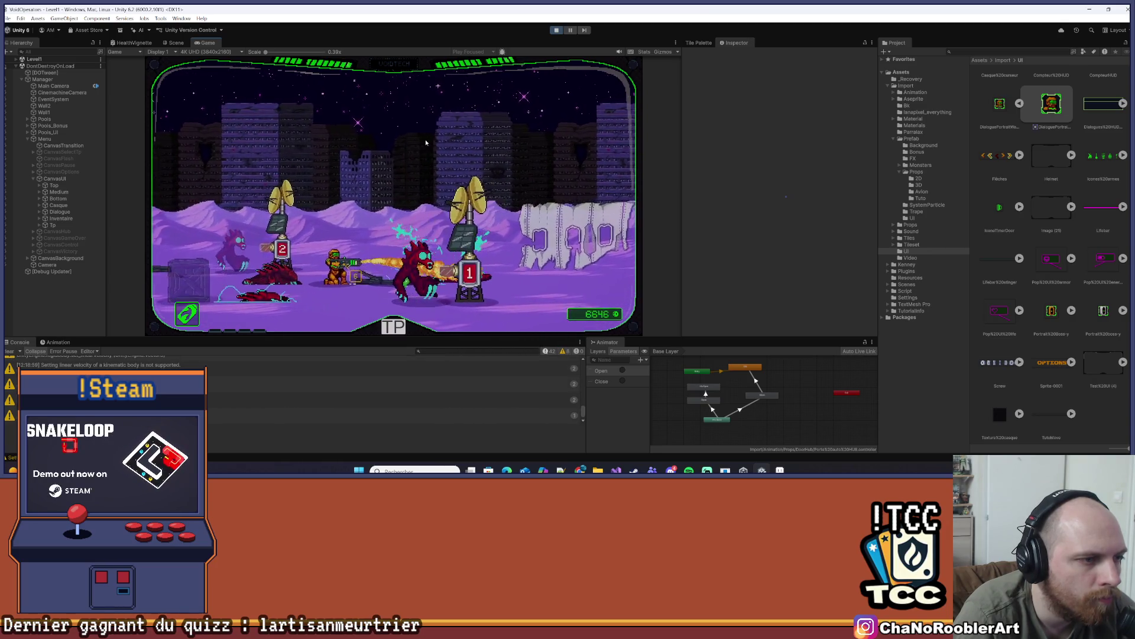
key(a)
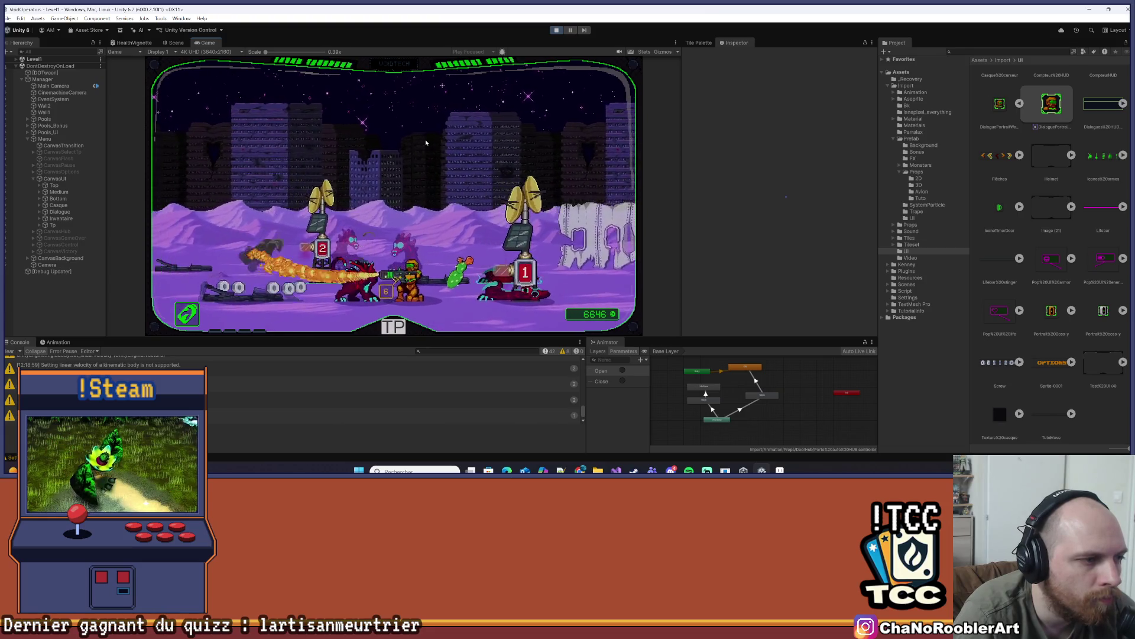
key(d)
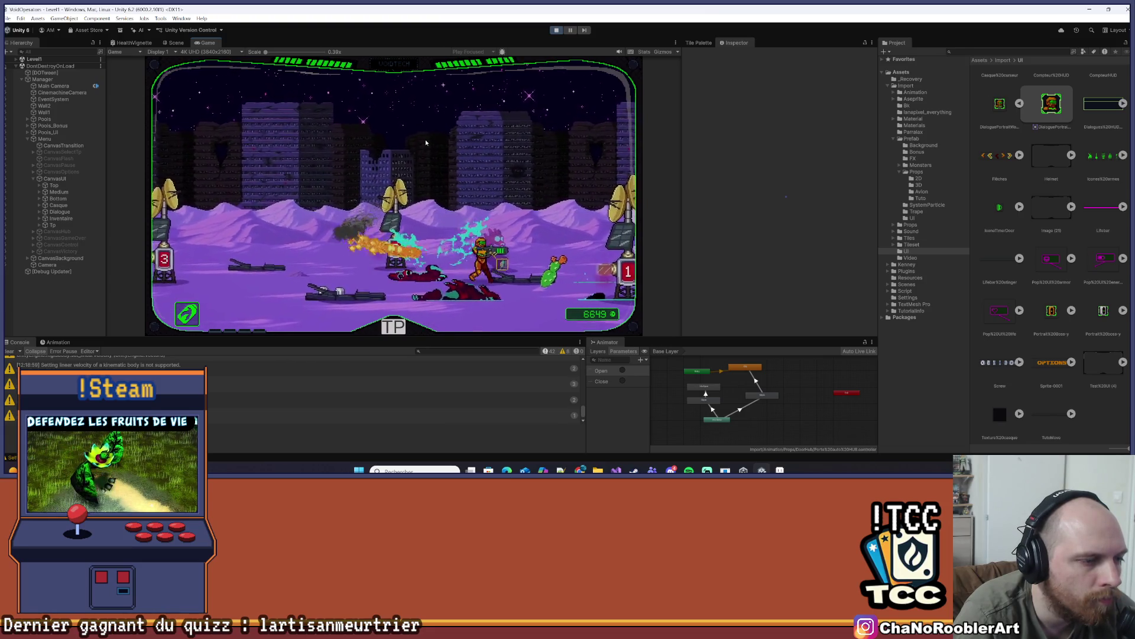
key(a)
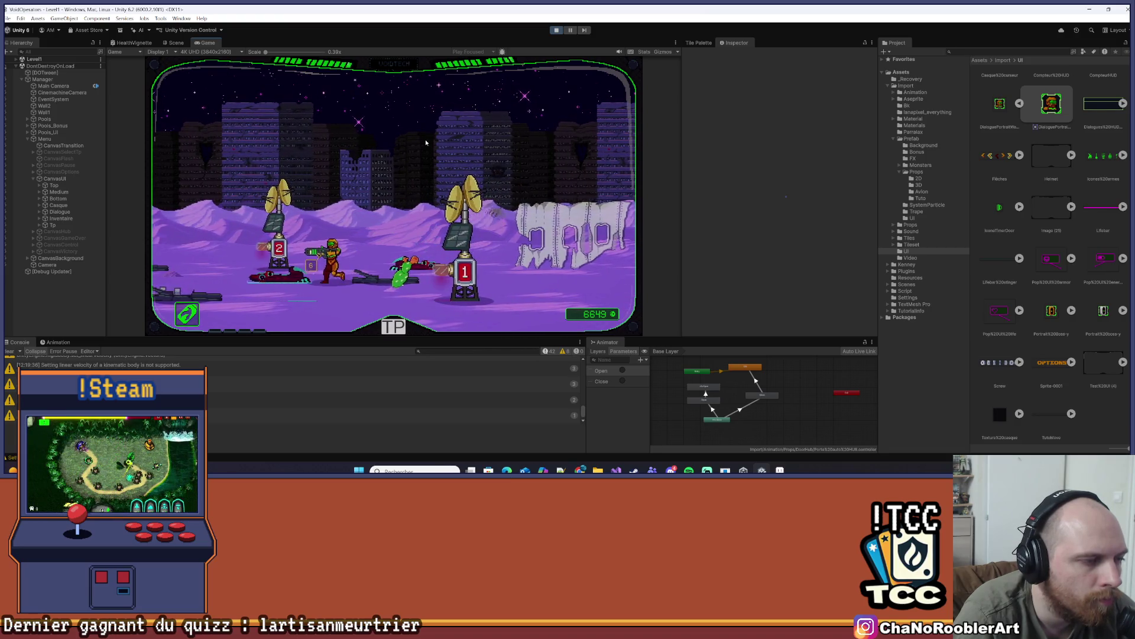
key(d)
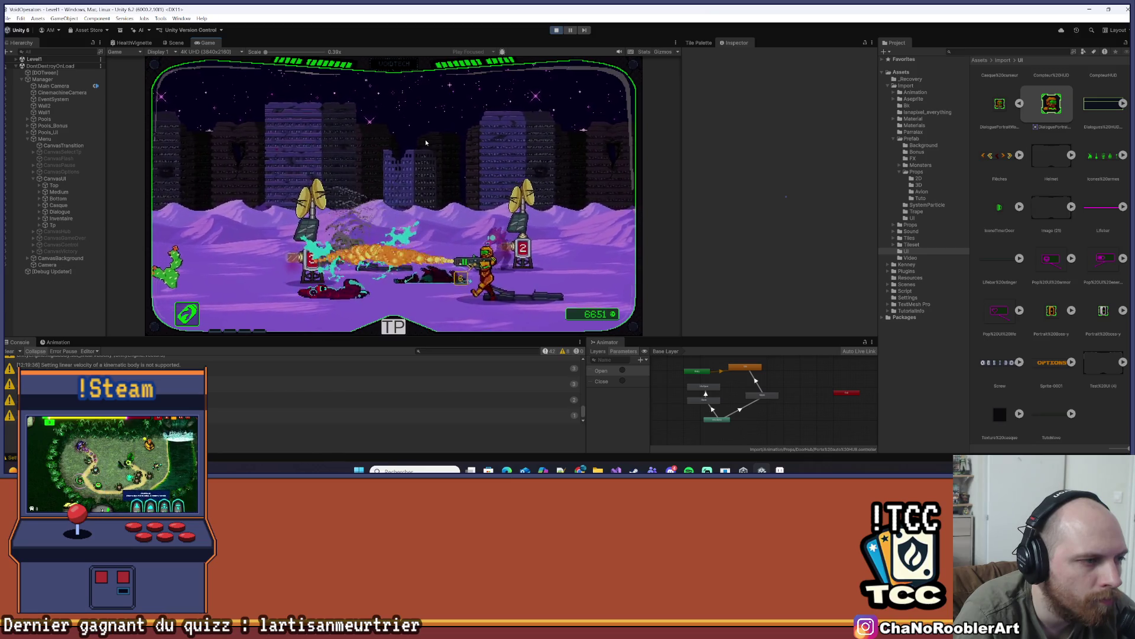
key(a)
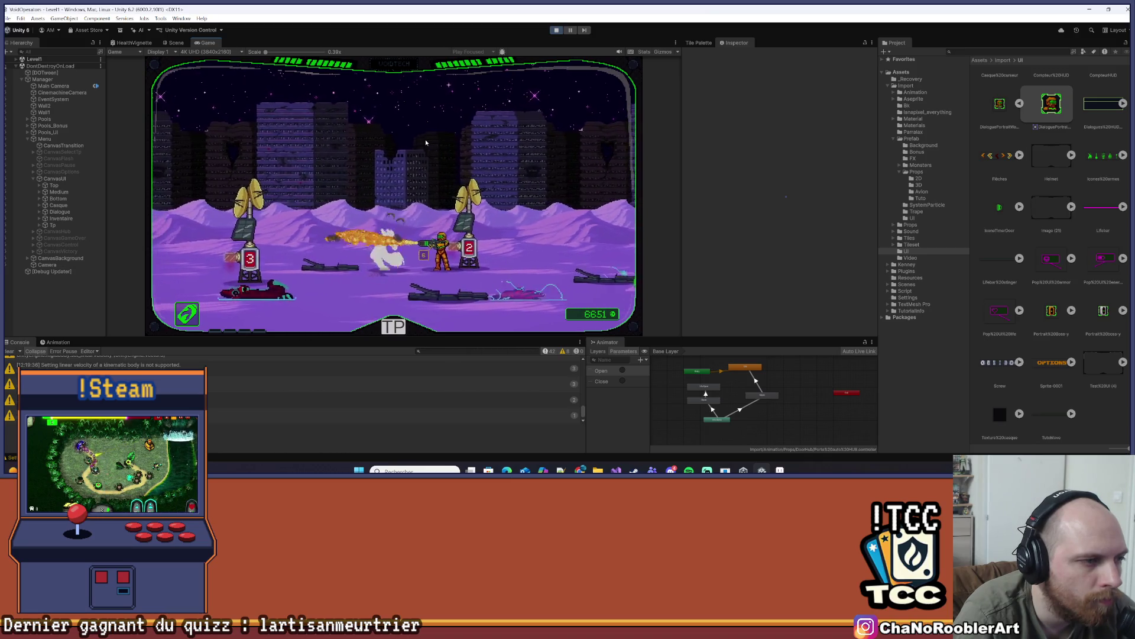
key(d)
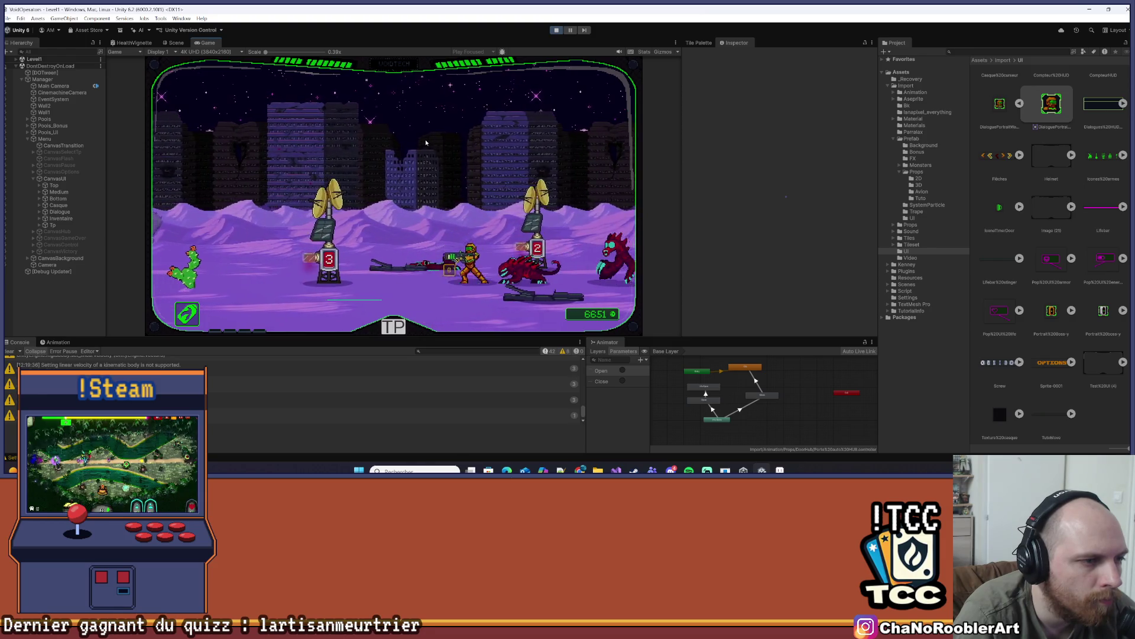
key(a)
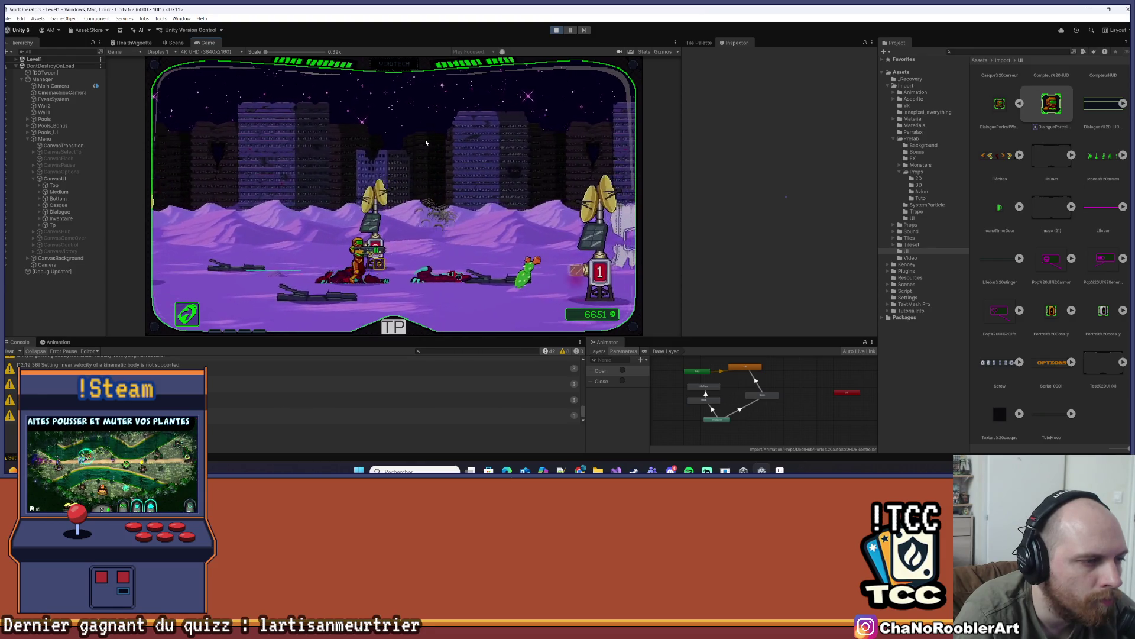
key(d)
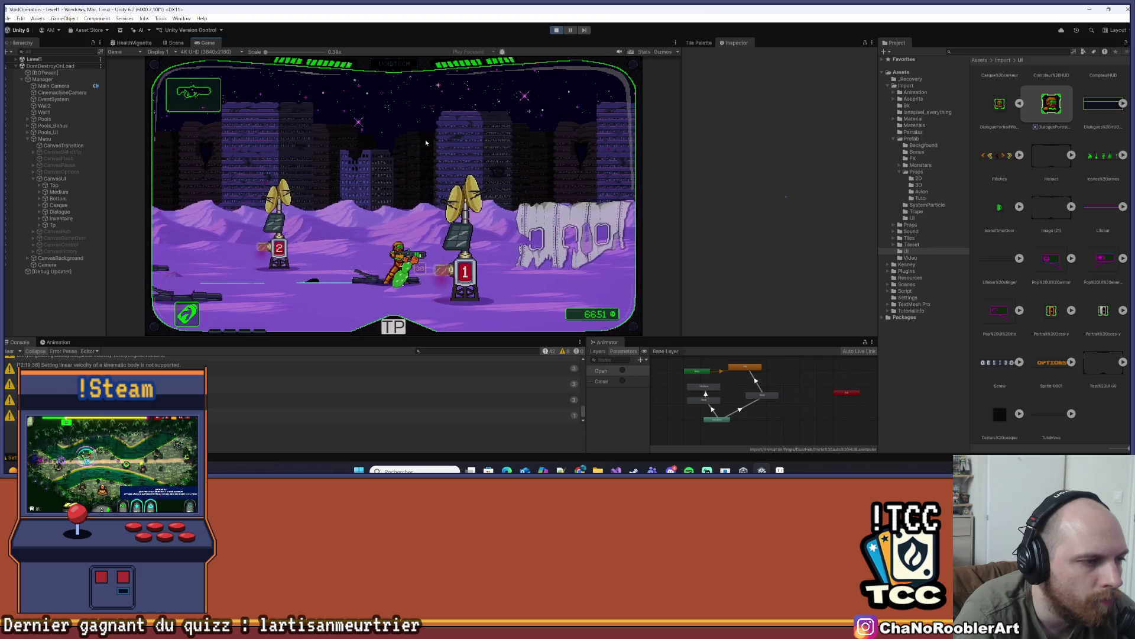
key(a)
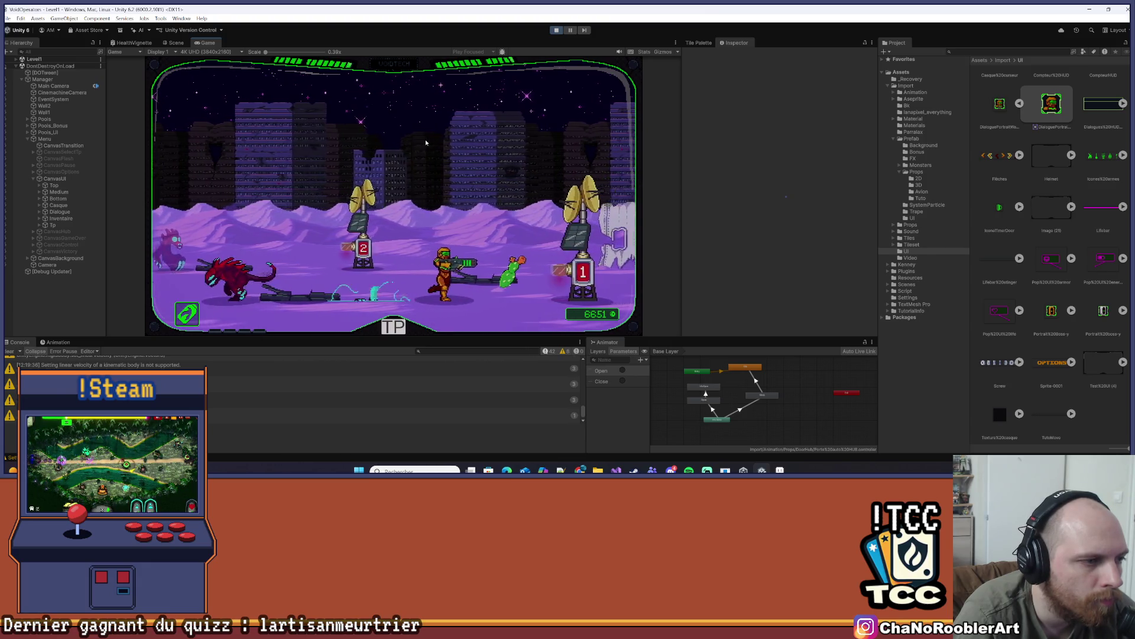
key(a)
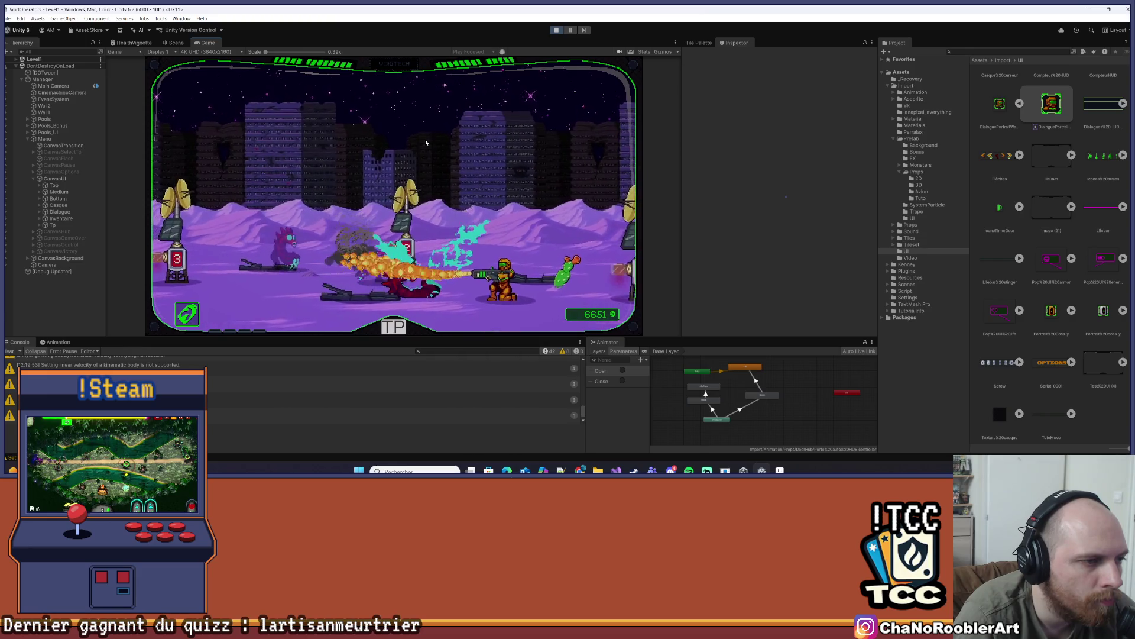
key(d)
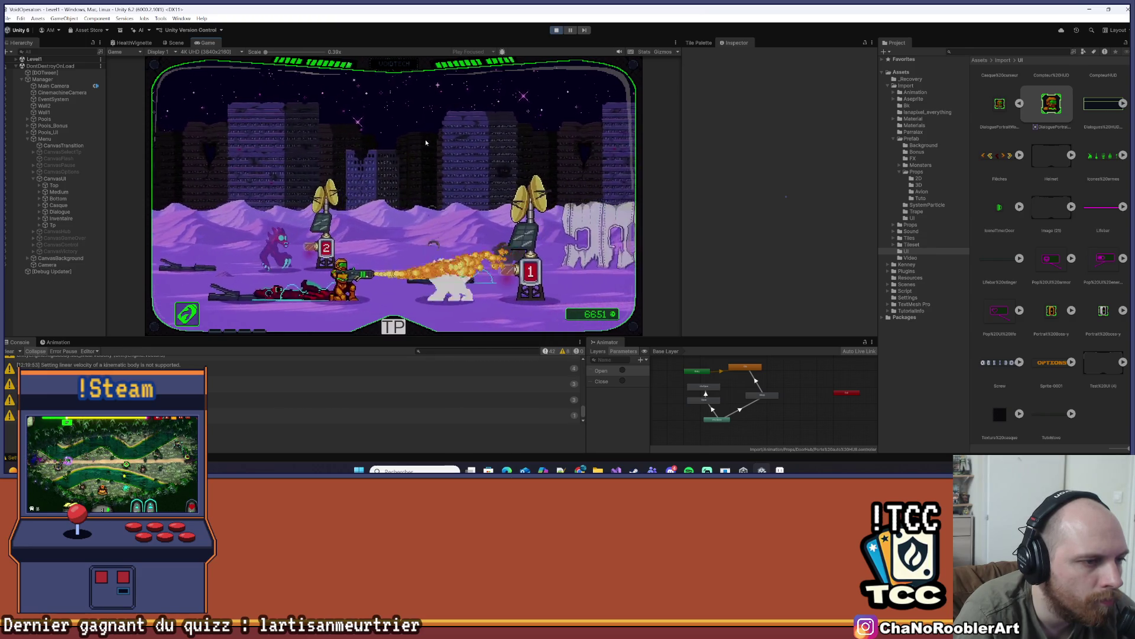
key(a)
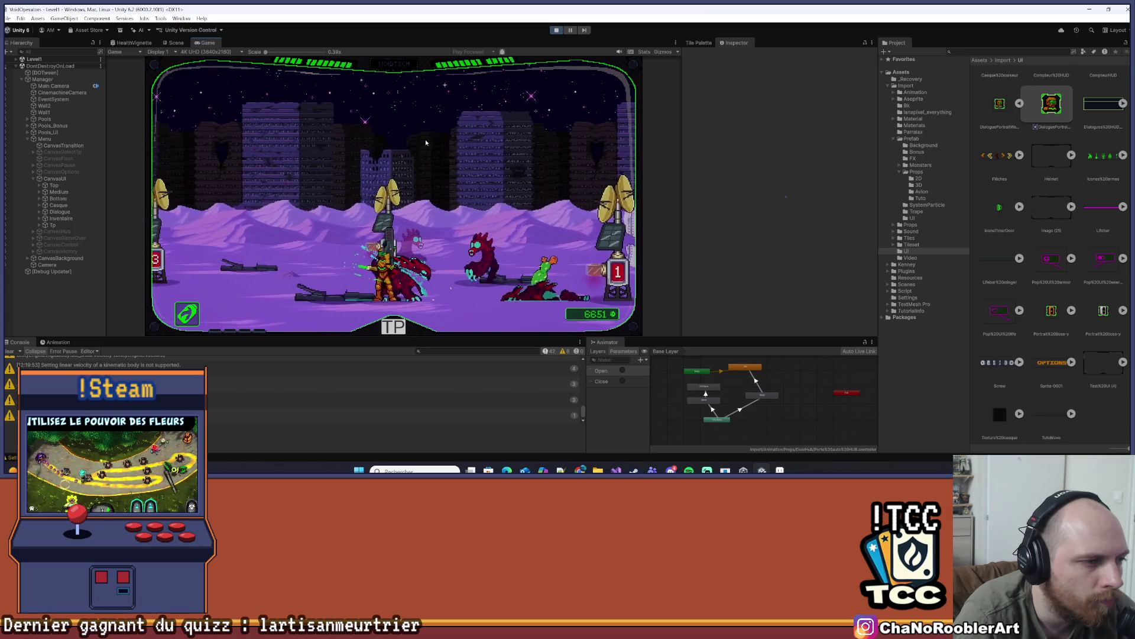
key(d)
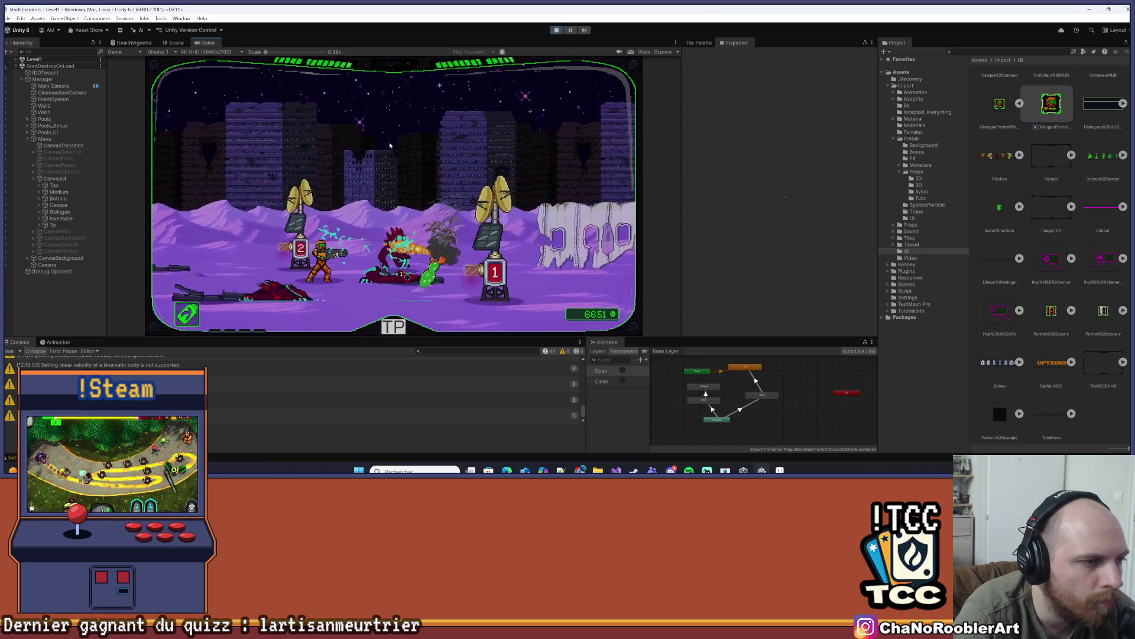
key(a)
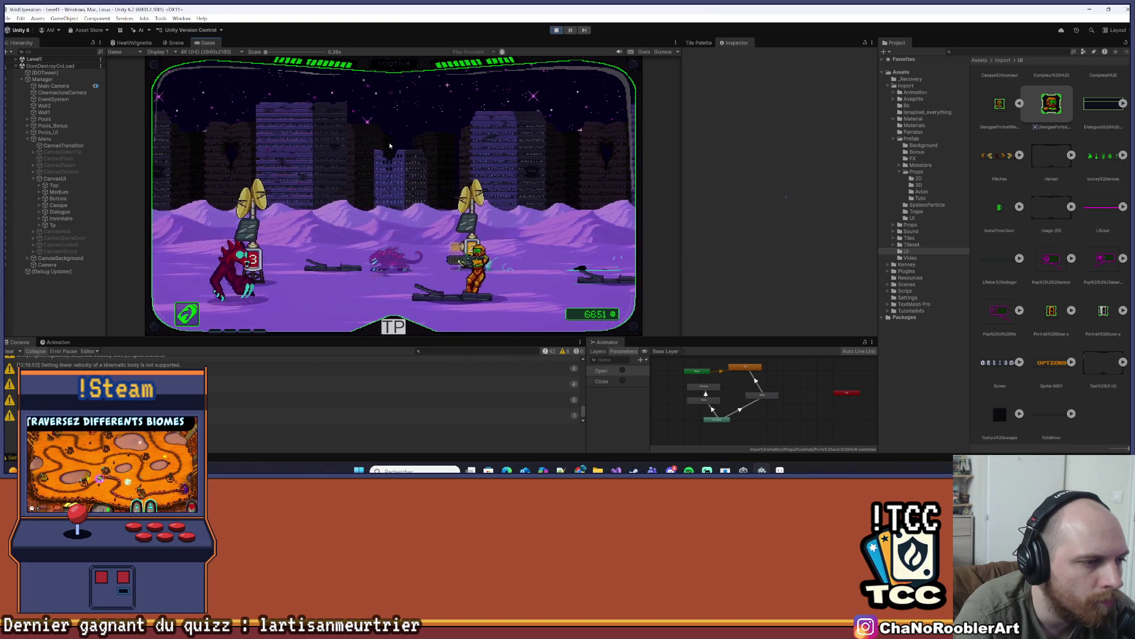
key(d)
key(d)
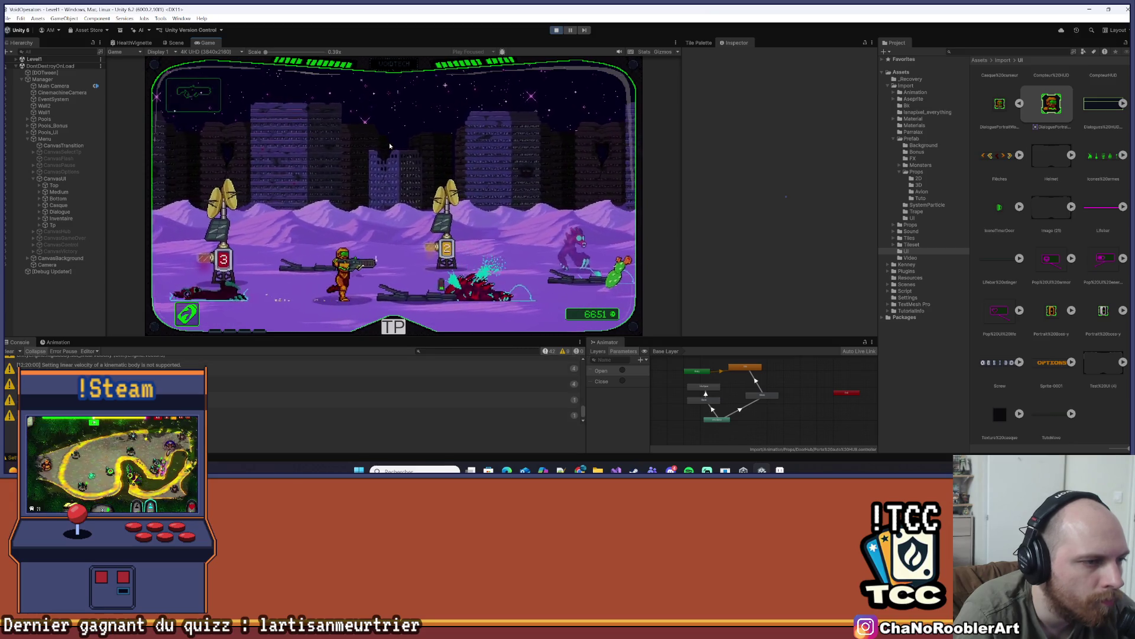
Run between pylons 1, 2 and 3 while shooting enemies until the objective completes
key(d)
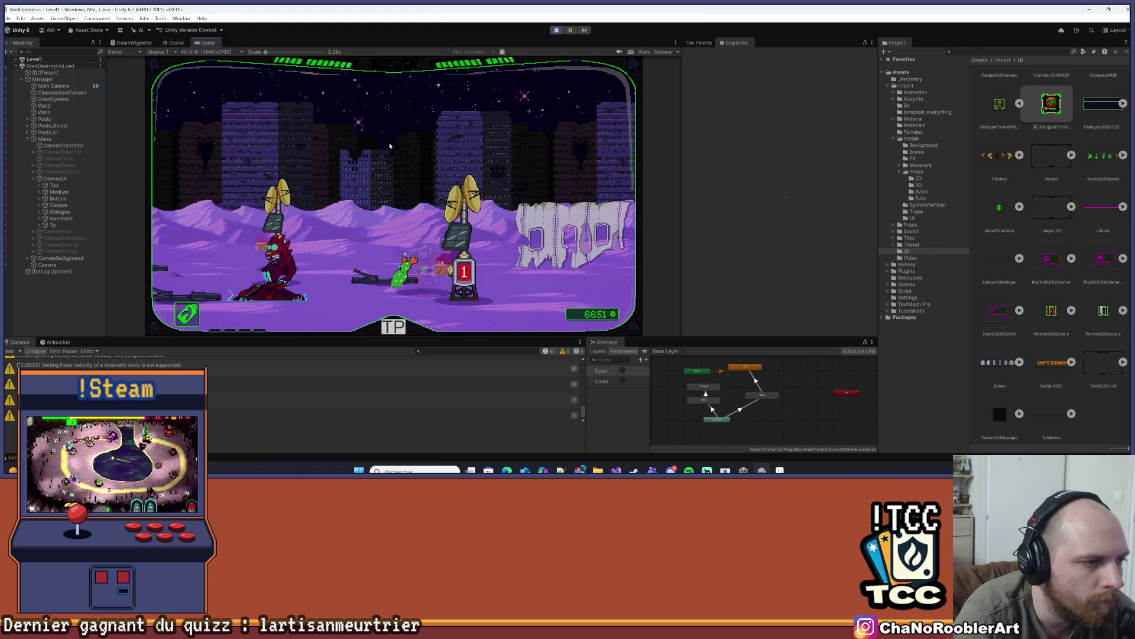
key(a)
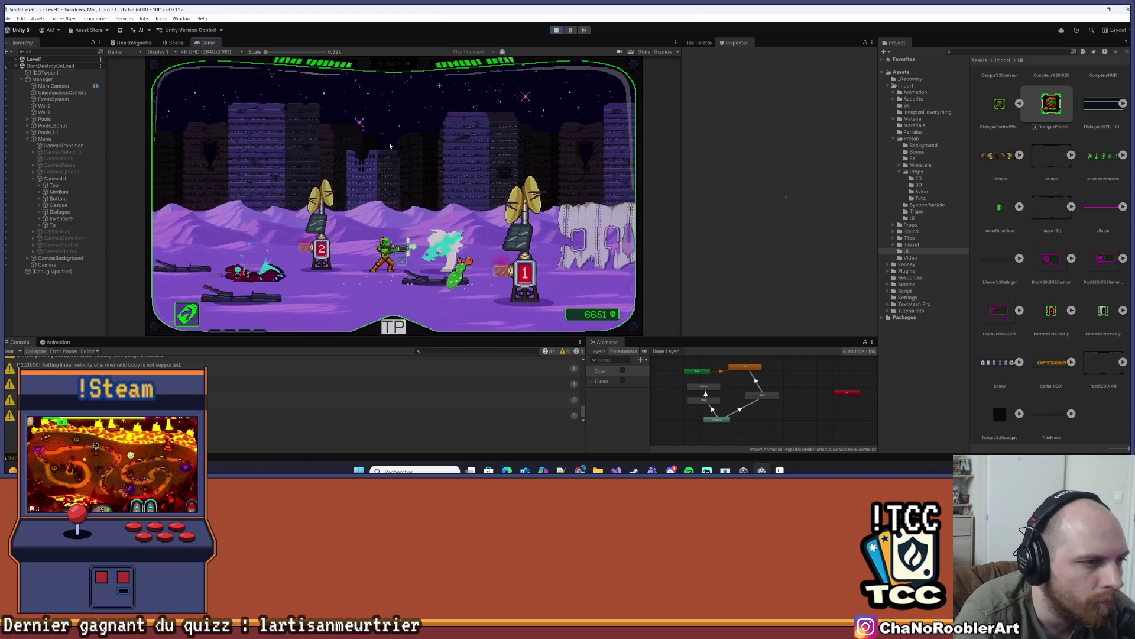
key(a)
key(a)
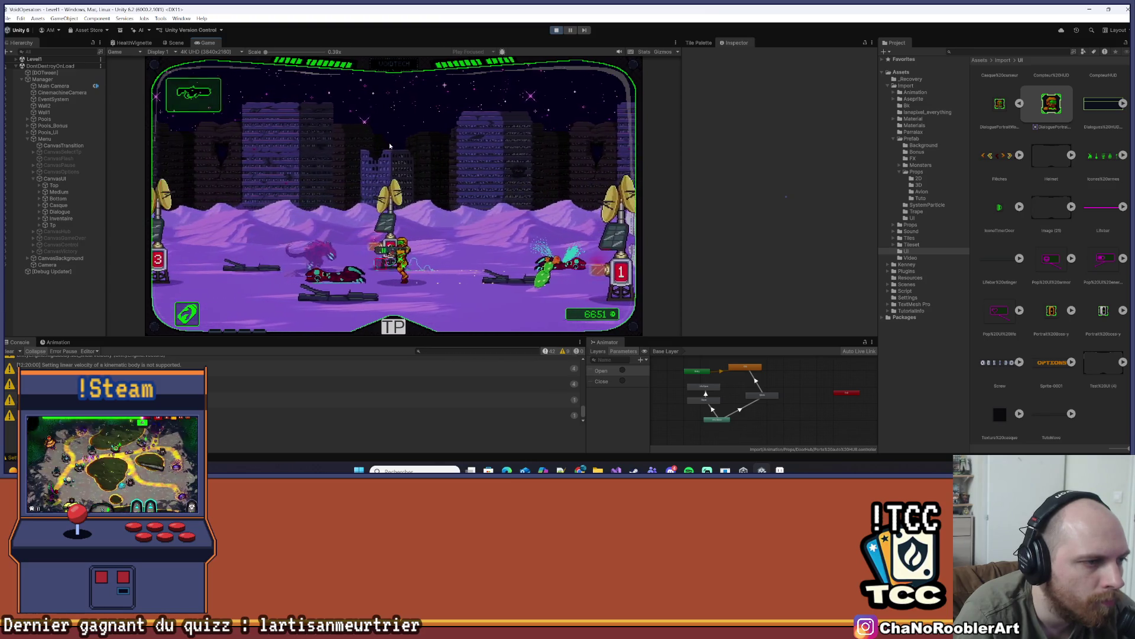
key(a)
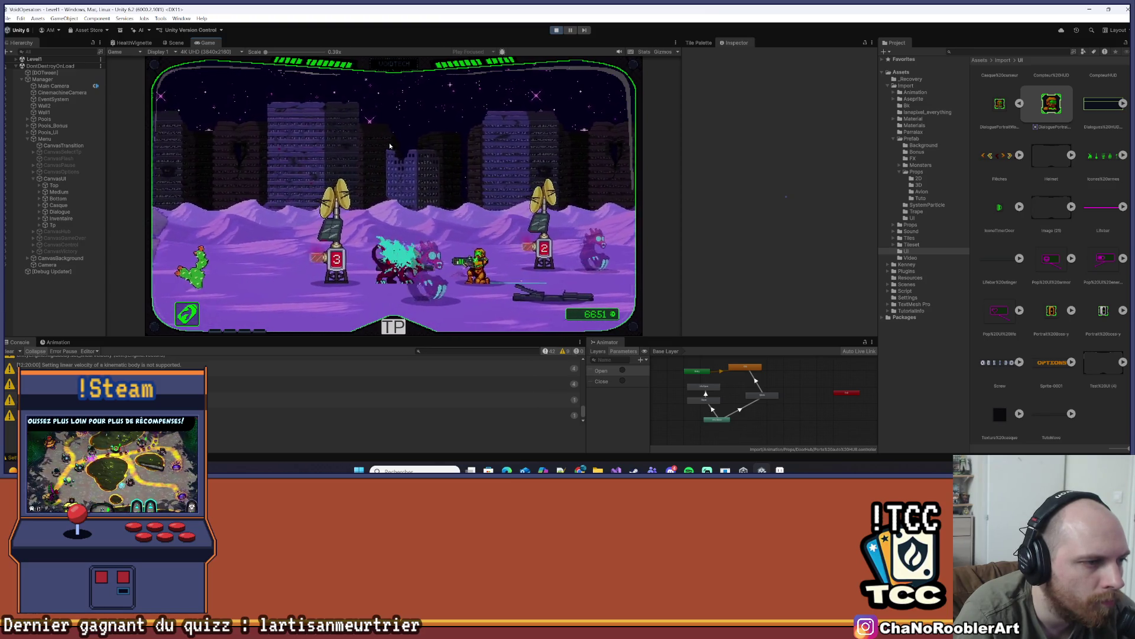
key(d)
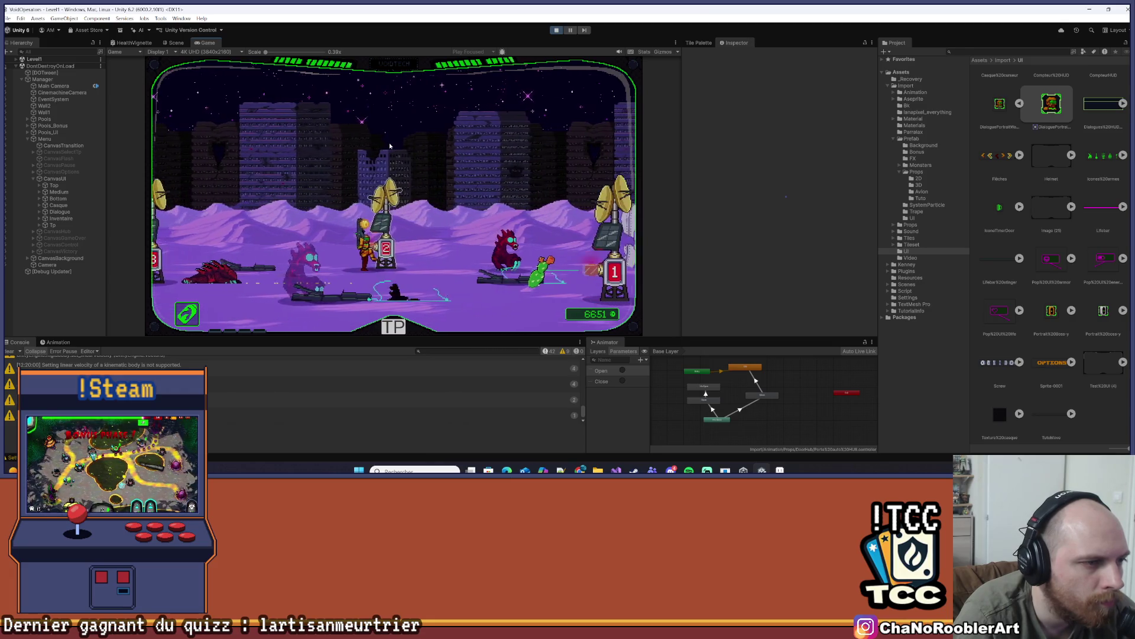
key(a)
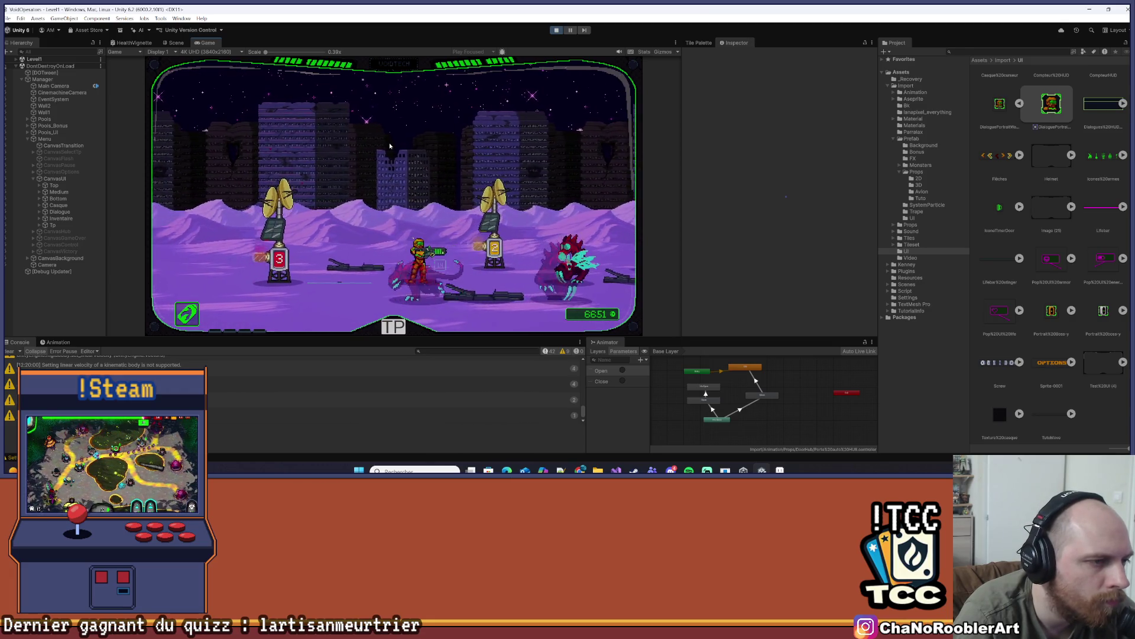
key(a)
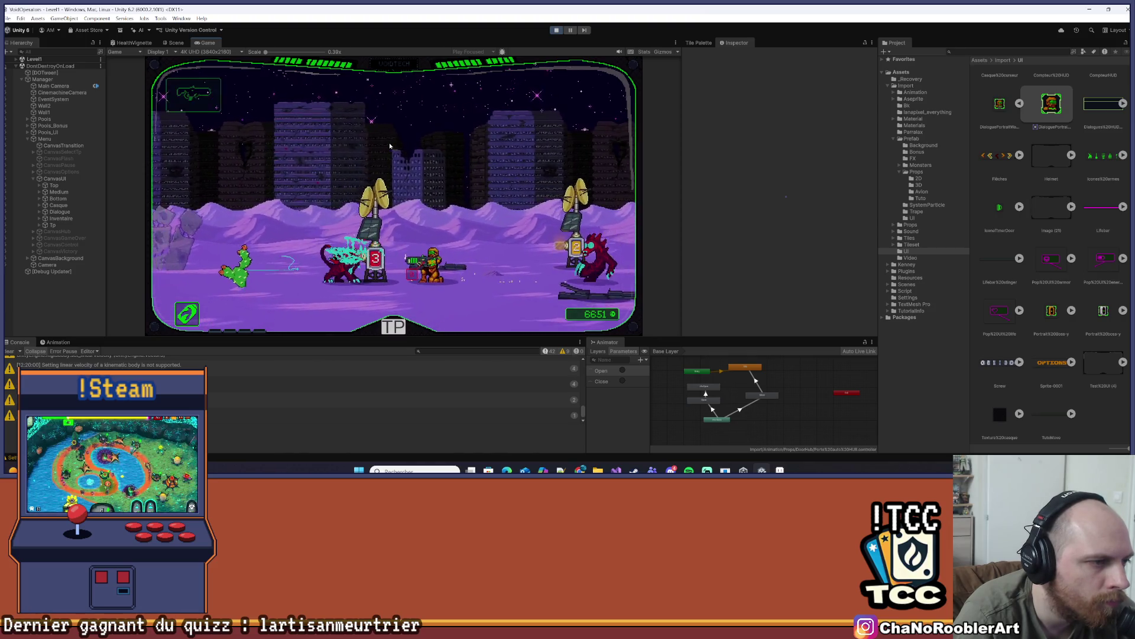
key(d)
key(a)
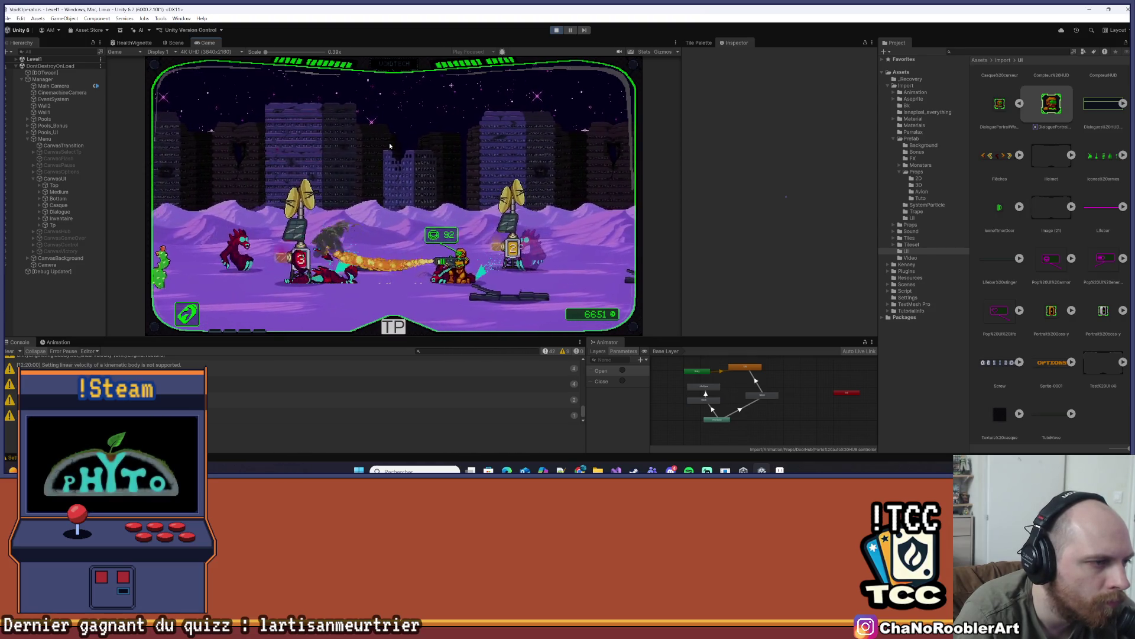
key(a)
key(d)
key(d)
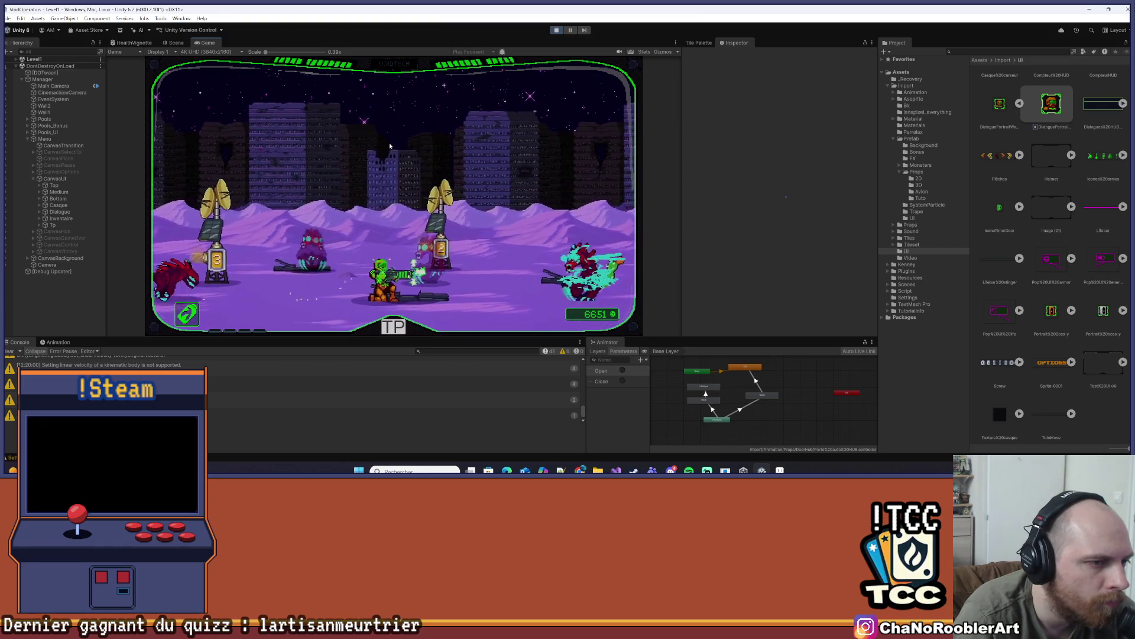
key(a)
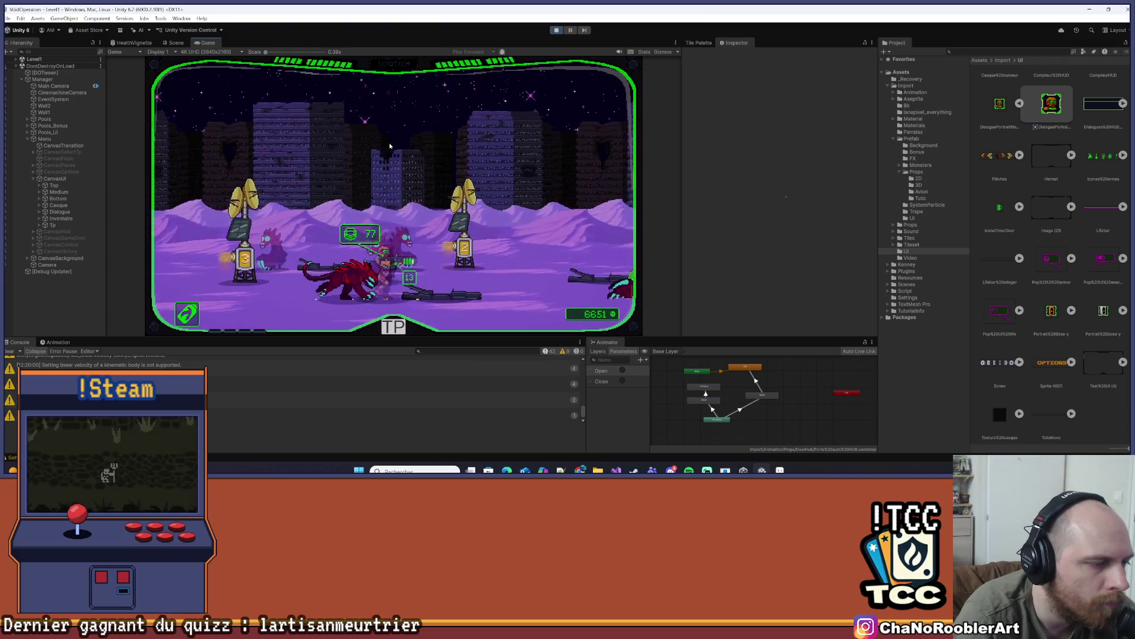
key(d)
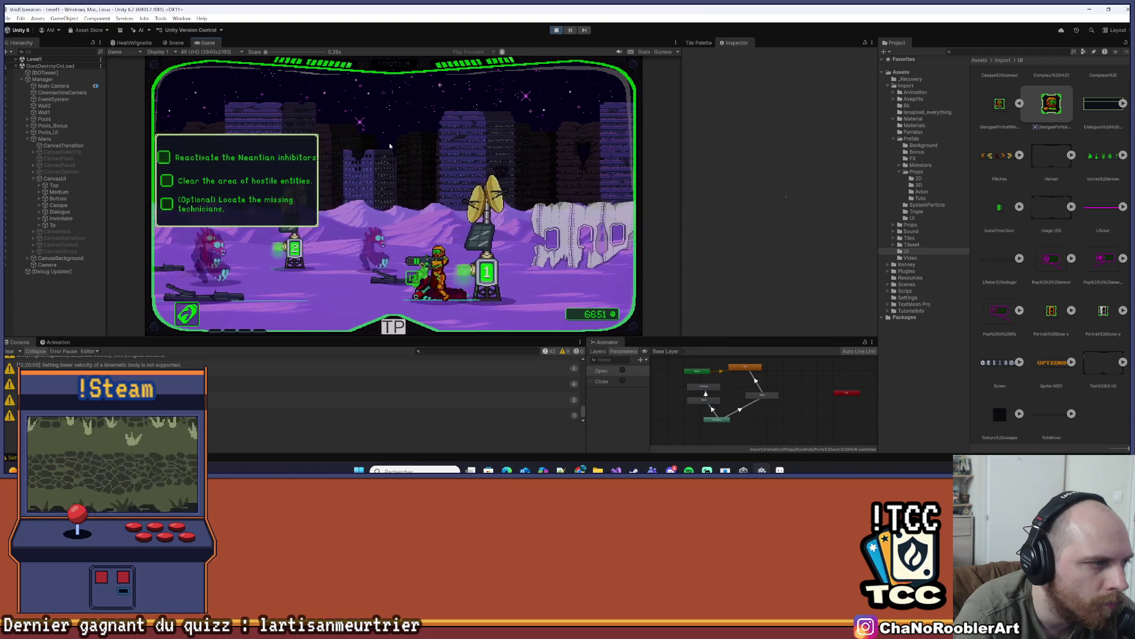
Clear the enemies near pylons 1 and 2, then head right toward the broken wall
key(a)
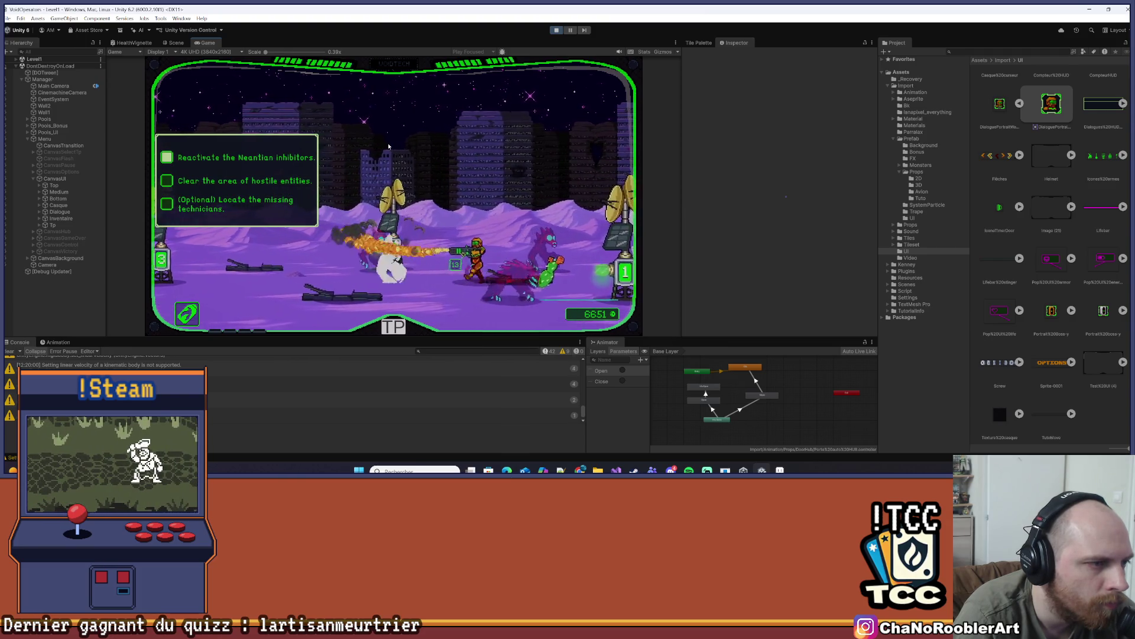
key(d)
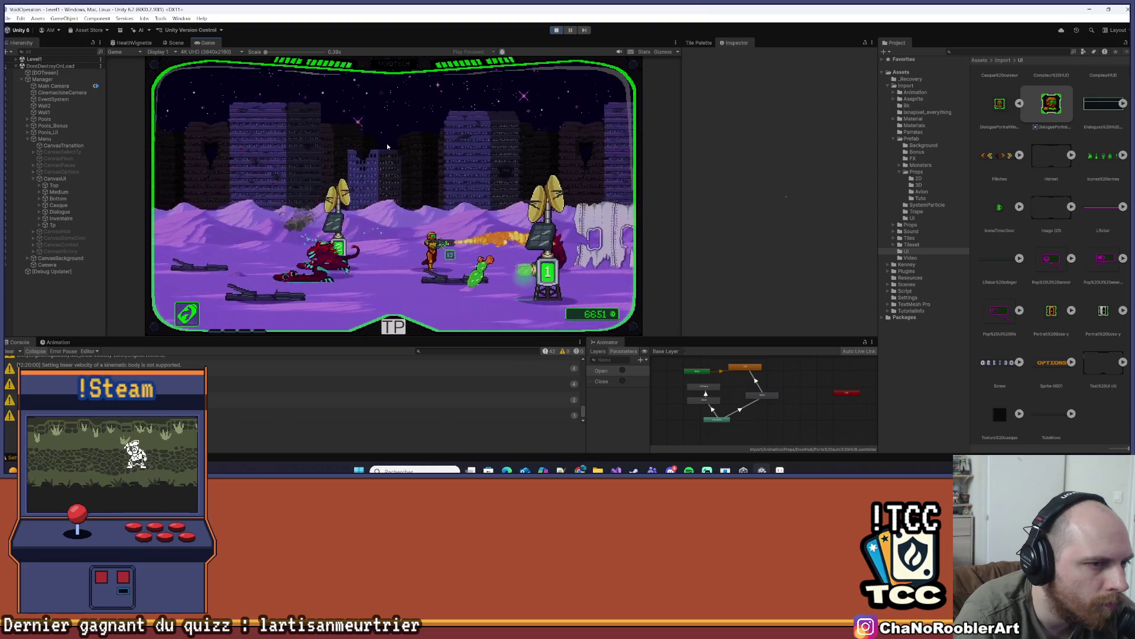
key(d)
key(a)
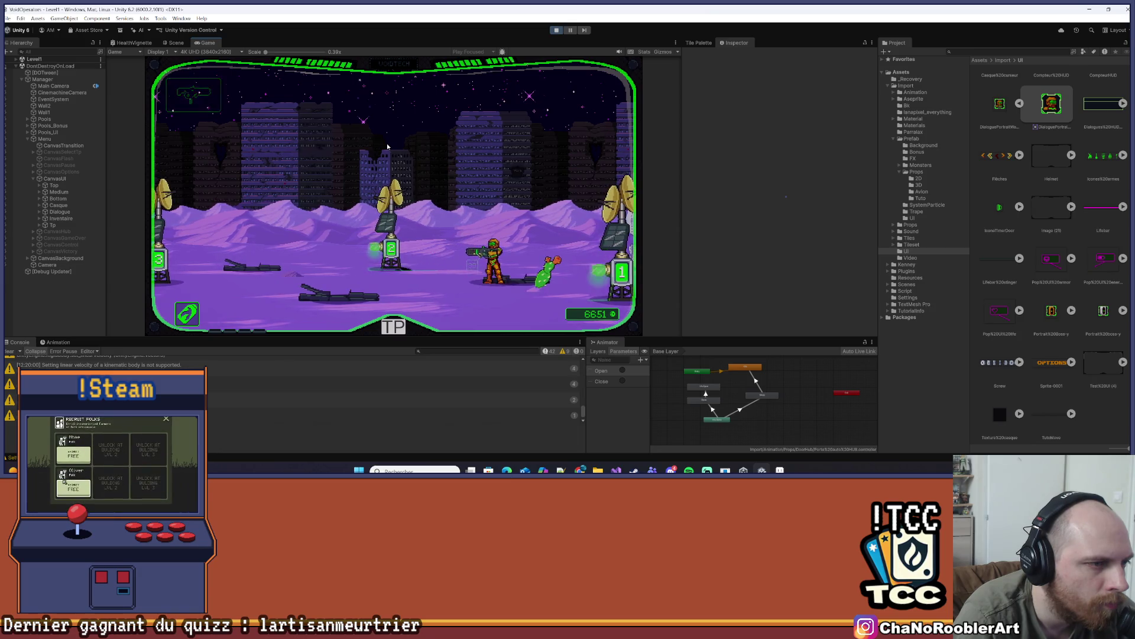
key(d)
key(a)
key(space)
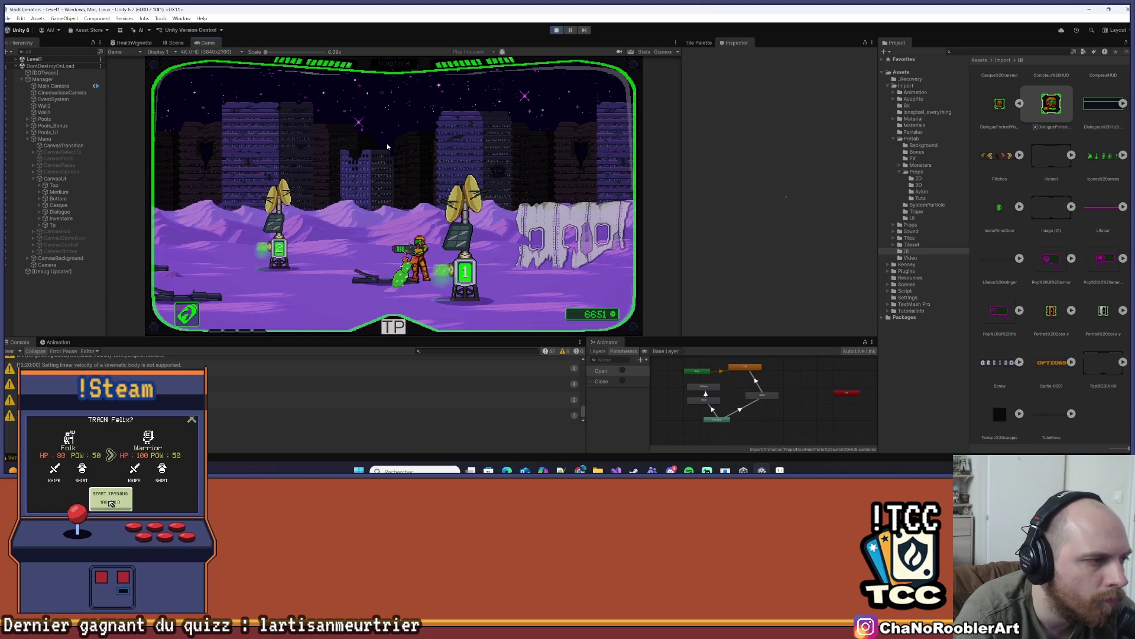
key(a)
key(a)
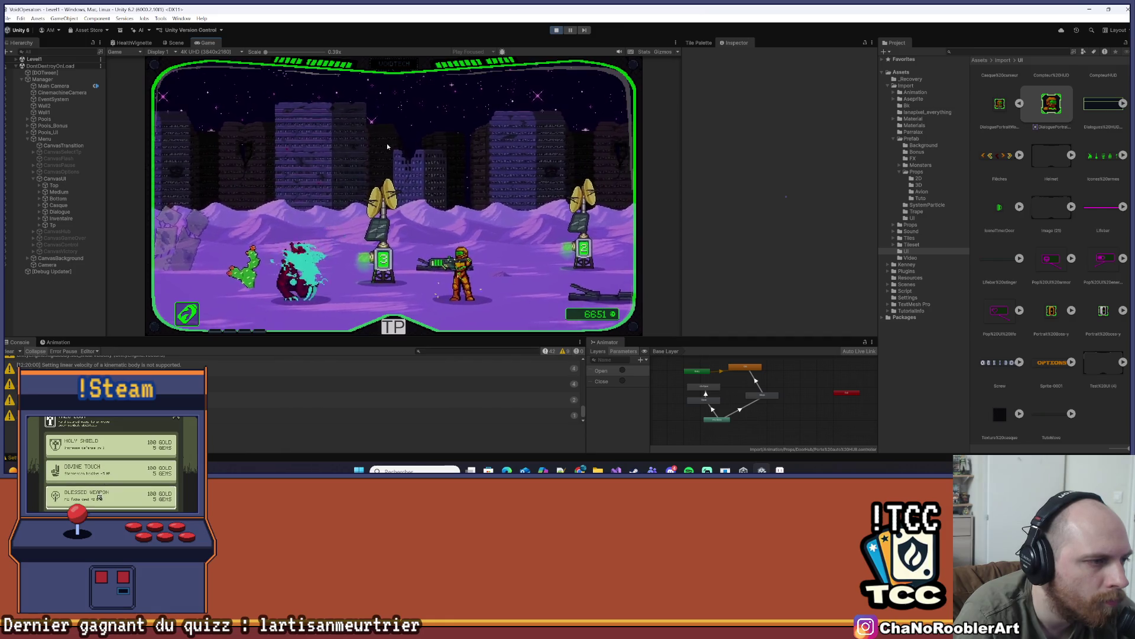
key(a)
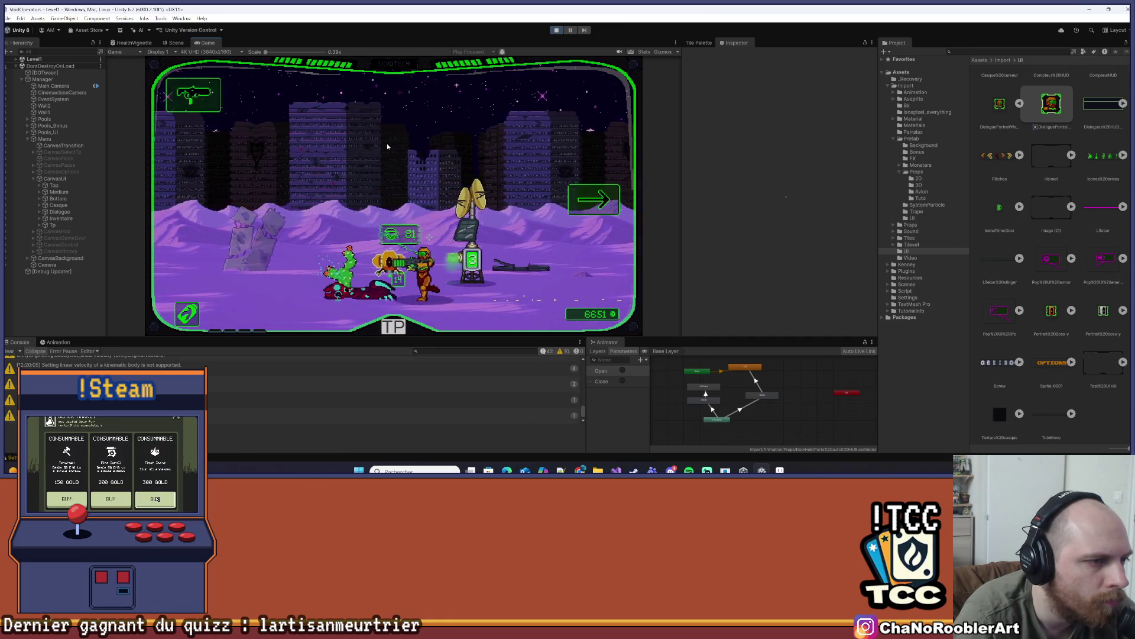
key(d)
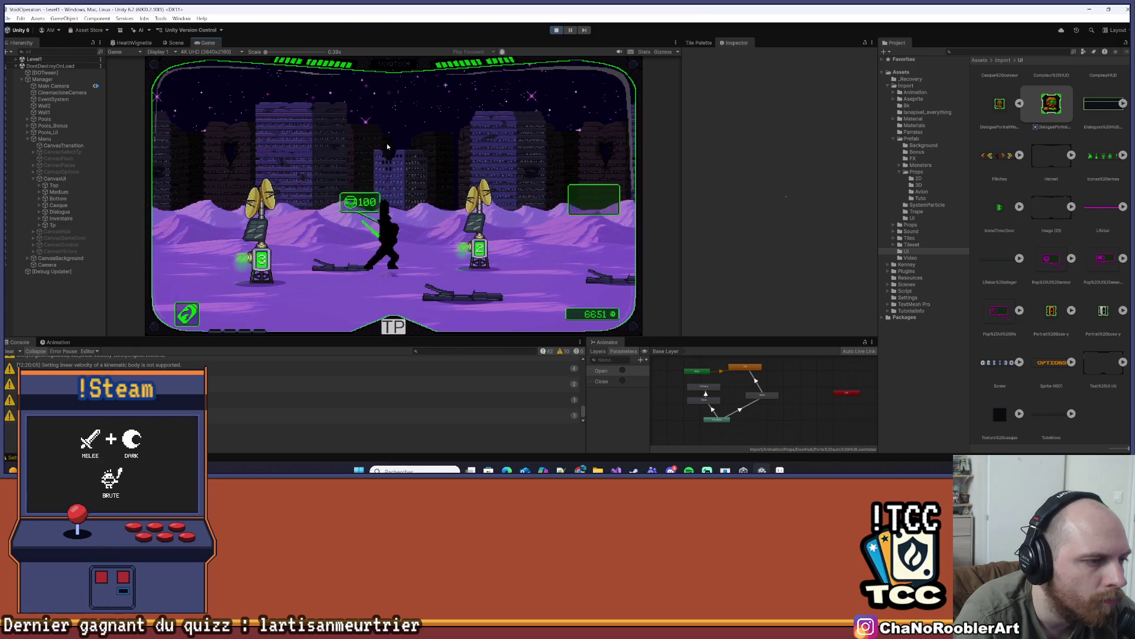
key(d)
key(d)
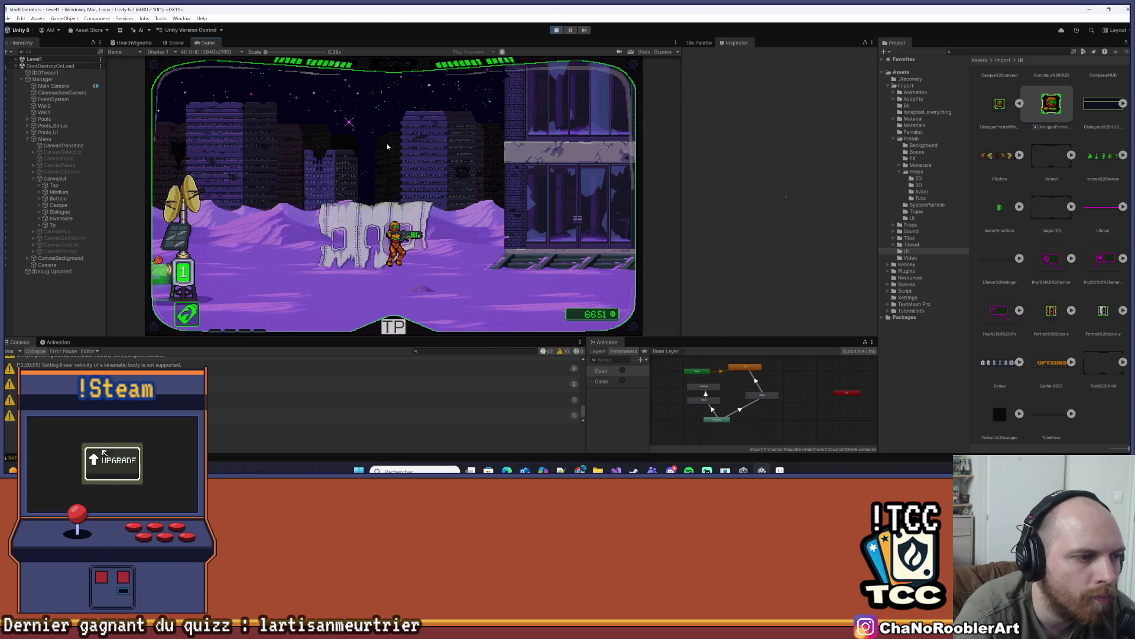
Enter the building into Level1_2D, ride the elevator shaft up, and shoot the left wall
key(d)
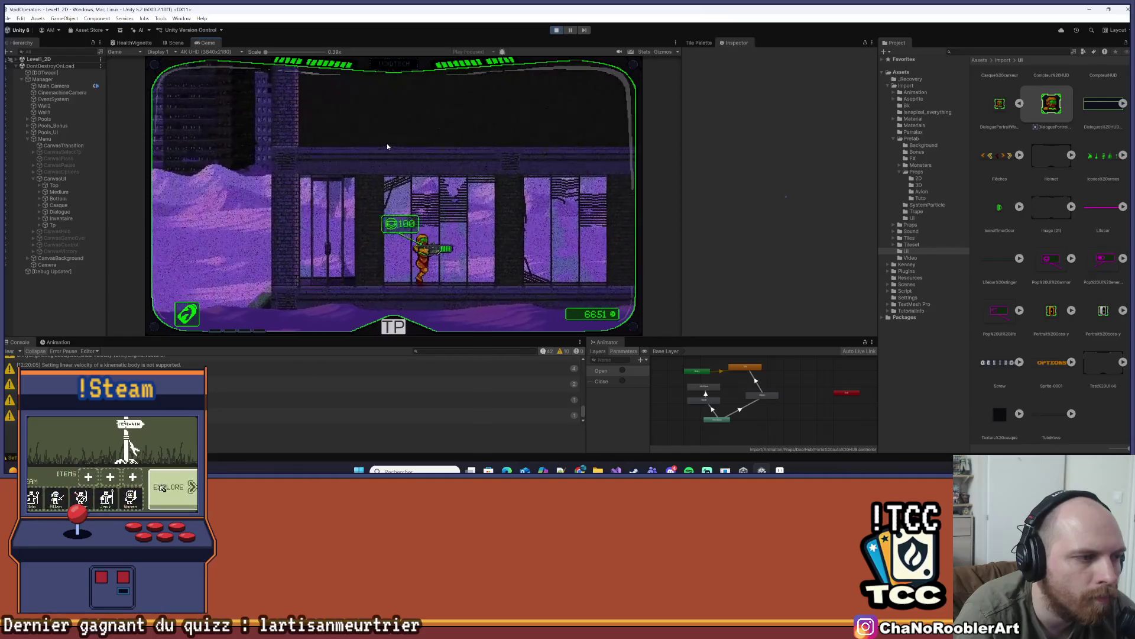
key(d)
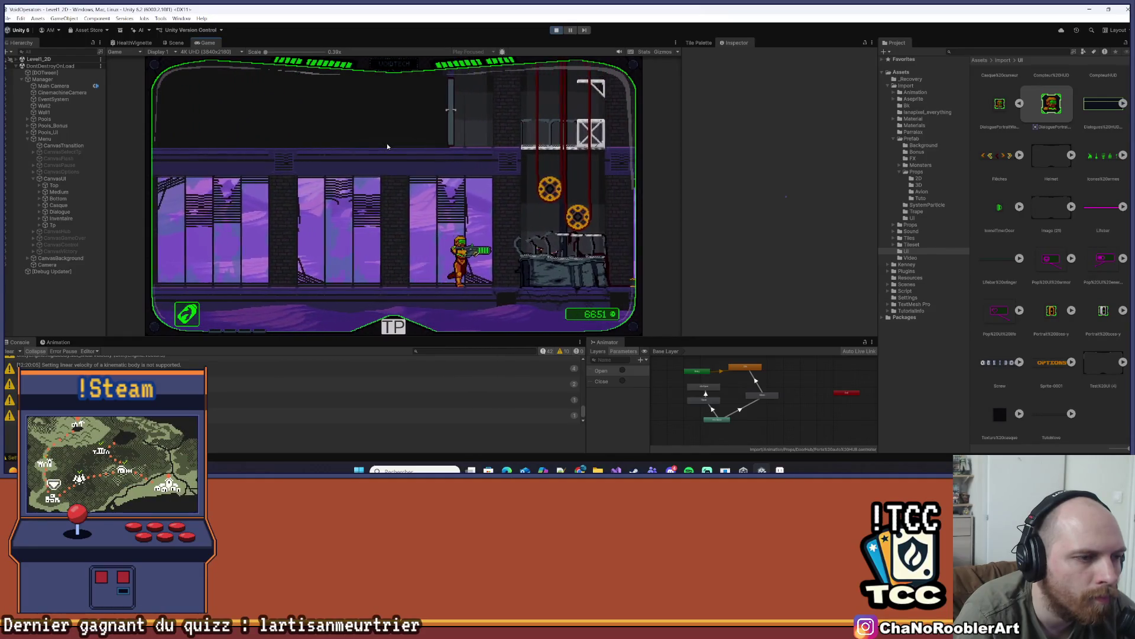
key(d)
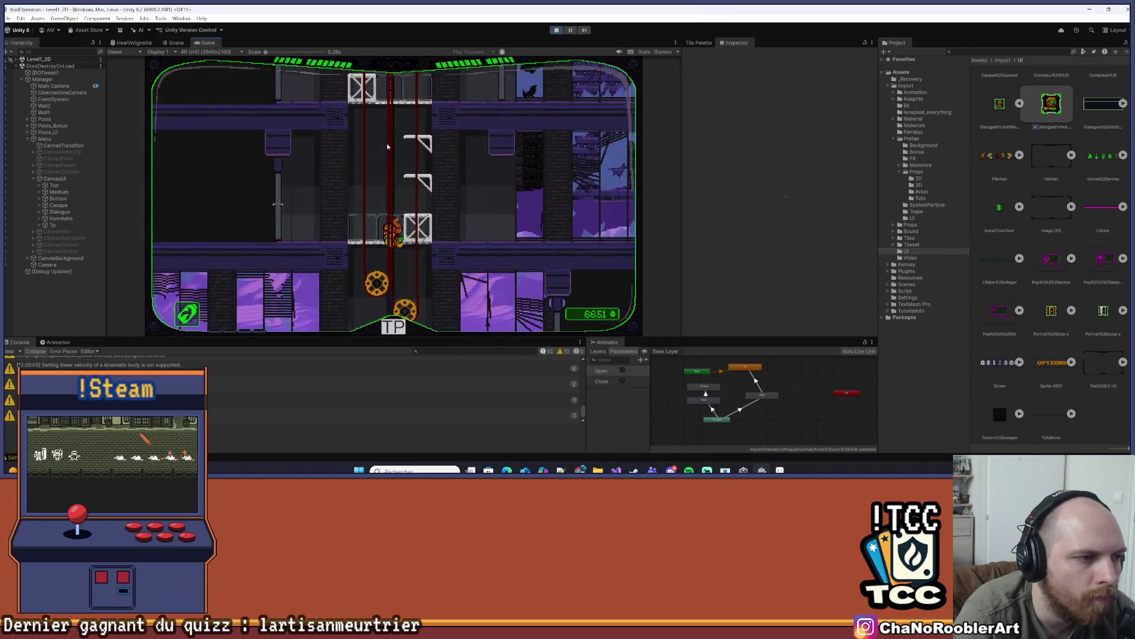
key(d)
key(a)
key(d)
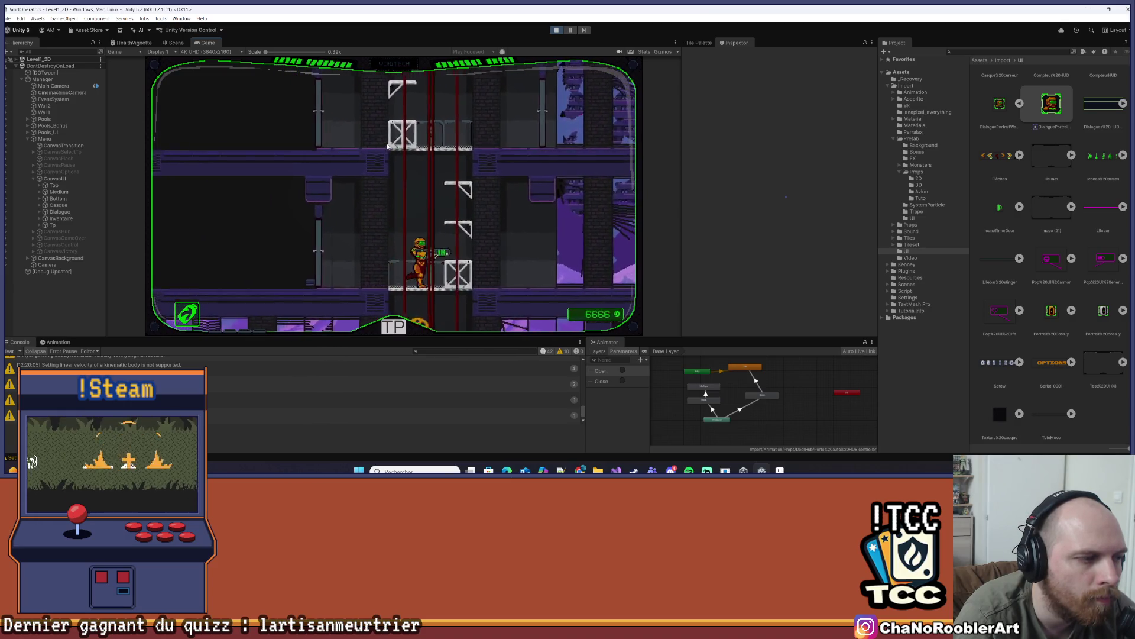
key(a)
key(d)
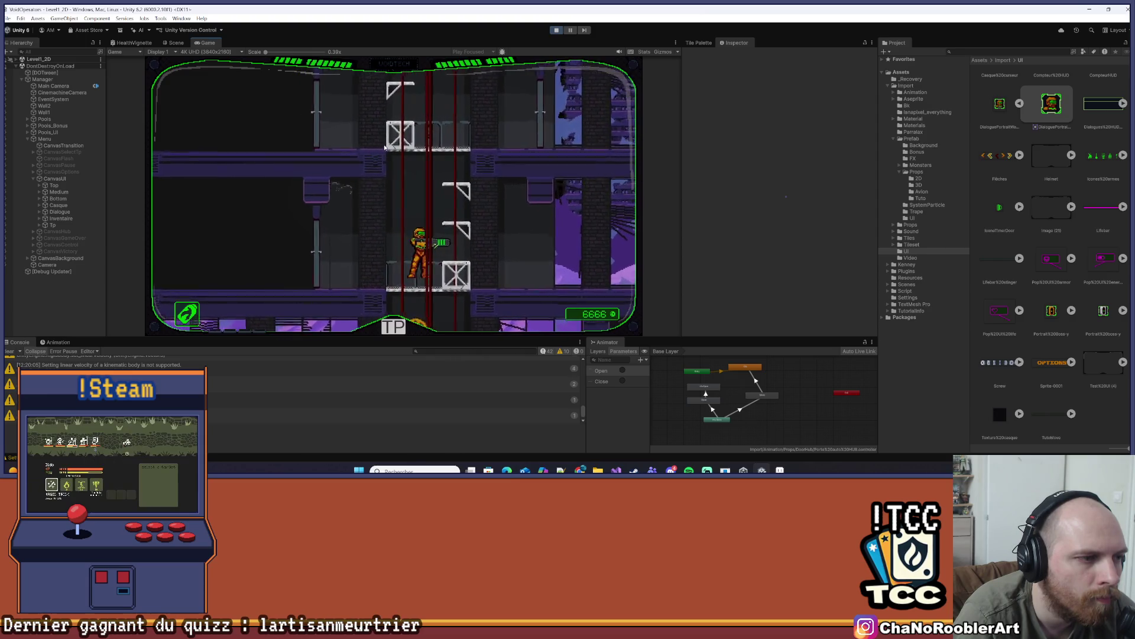
key(d)
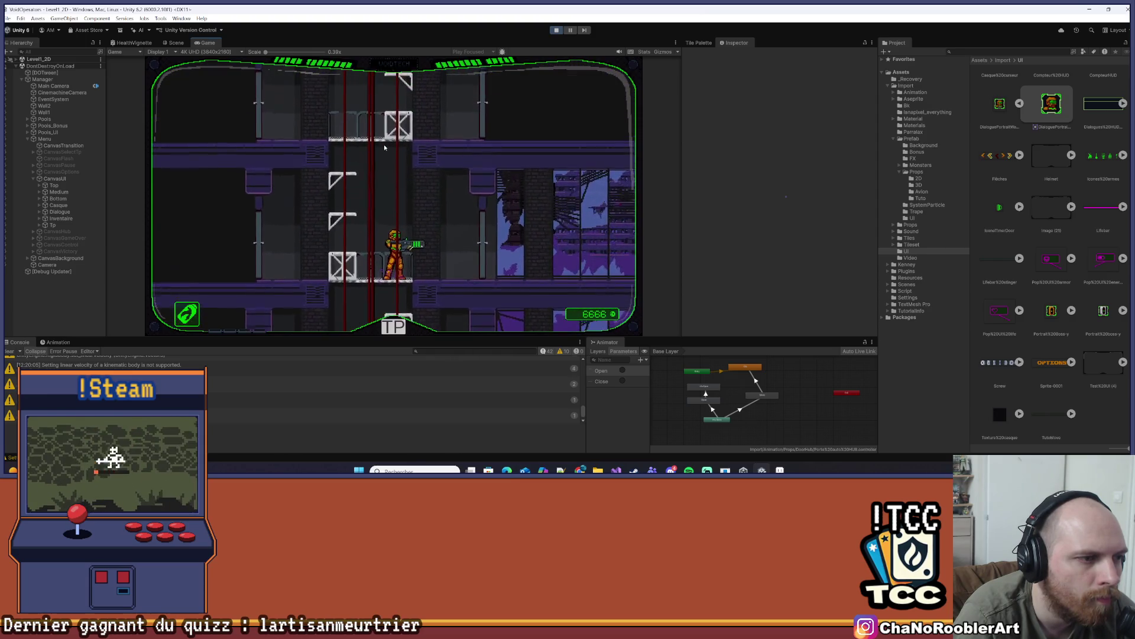
key(a)
Jump to the ledge and flame the spiky monster, then dock the Scene view beside the Game view
click(384, 143)
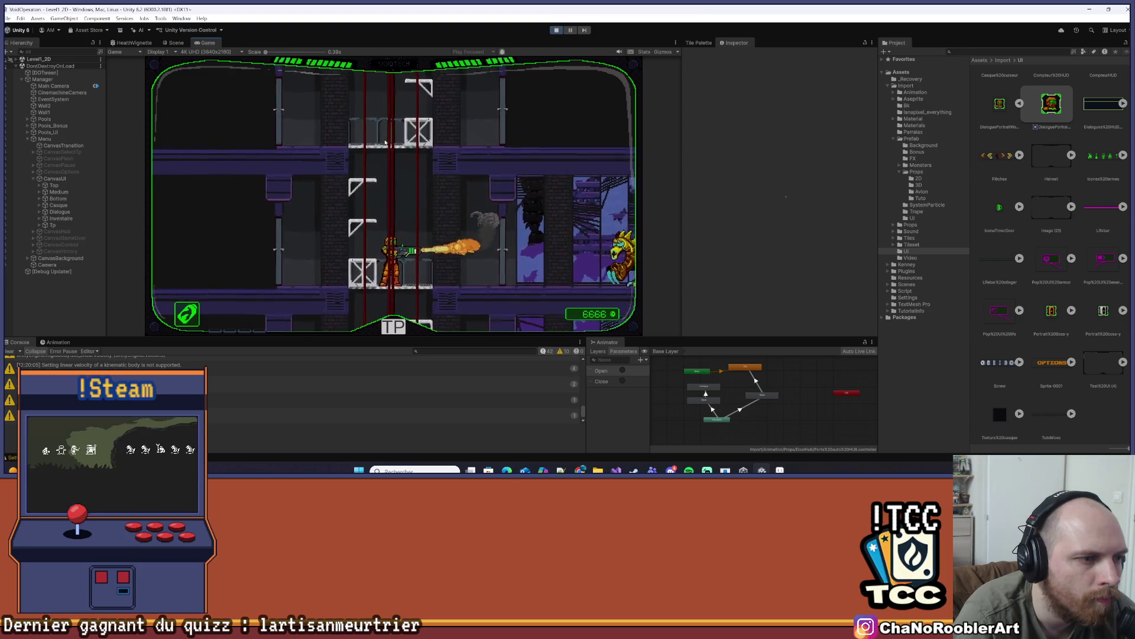
key(space)
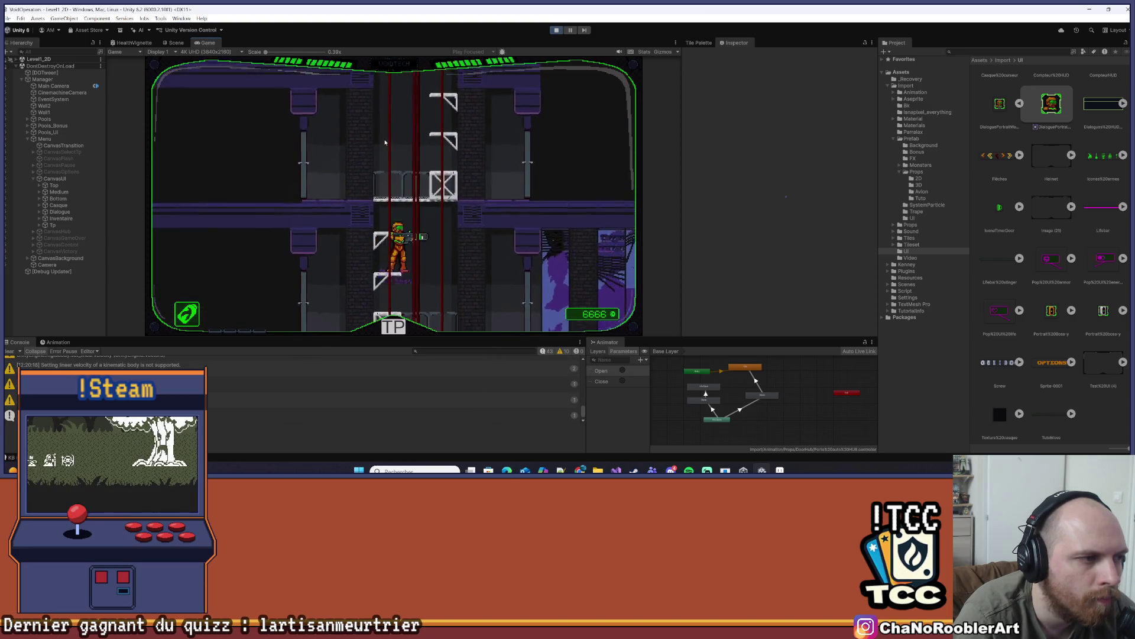
key(a)
click(384, 142)
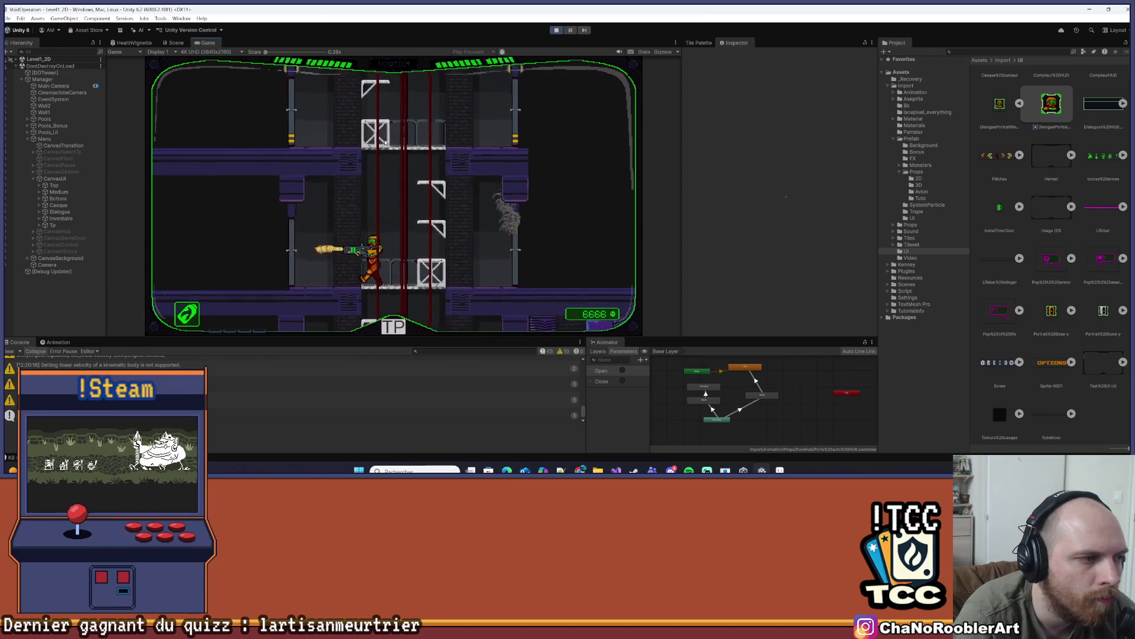
key(a)
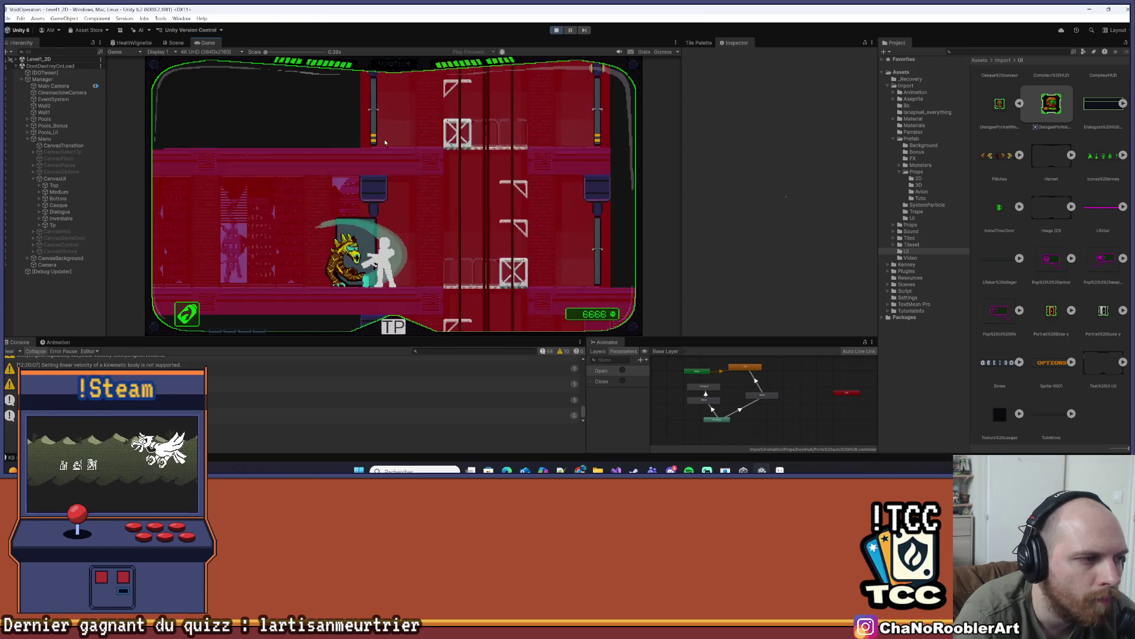
click(385, 142)
key(d)
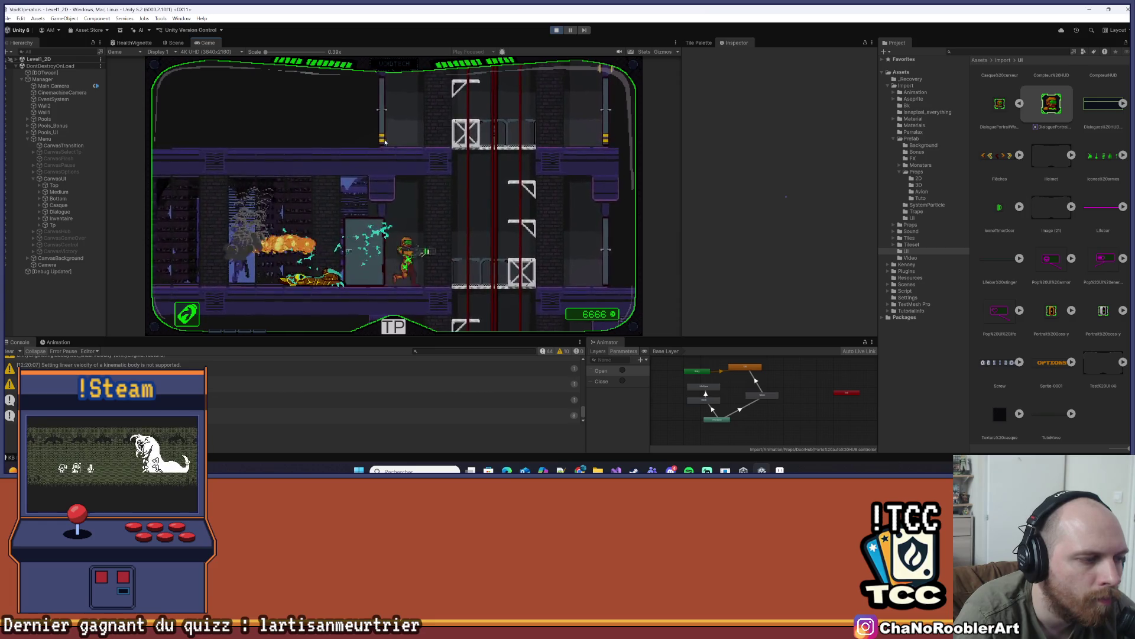
drag(175, 43, 662, 142)
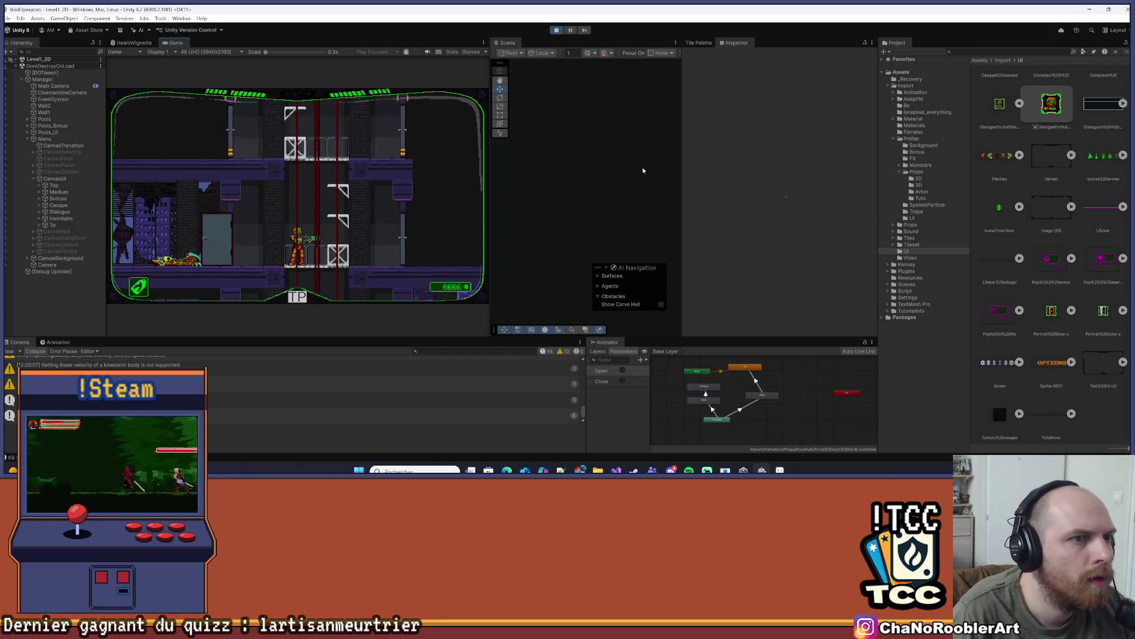
Zoom and pan the Scene view to frame the player's area in the shaft
scroll(down, 3)
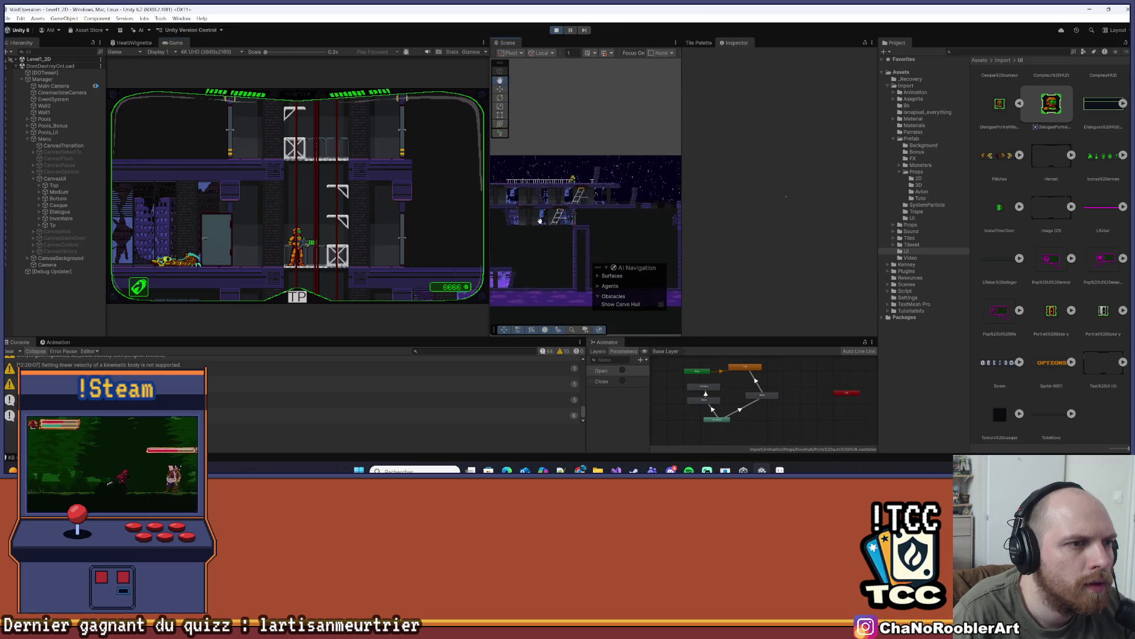
drag(559, 223, 580, 208)
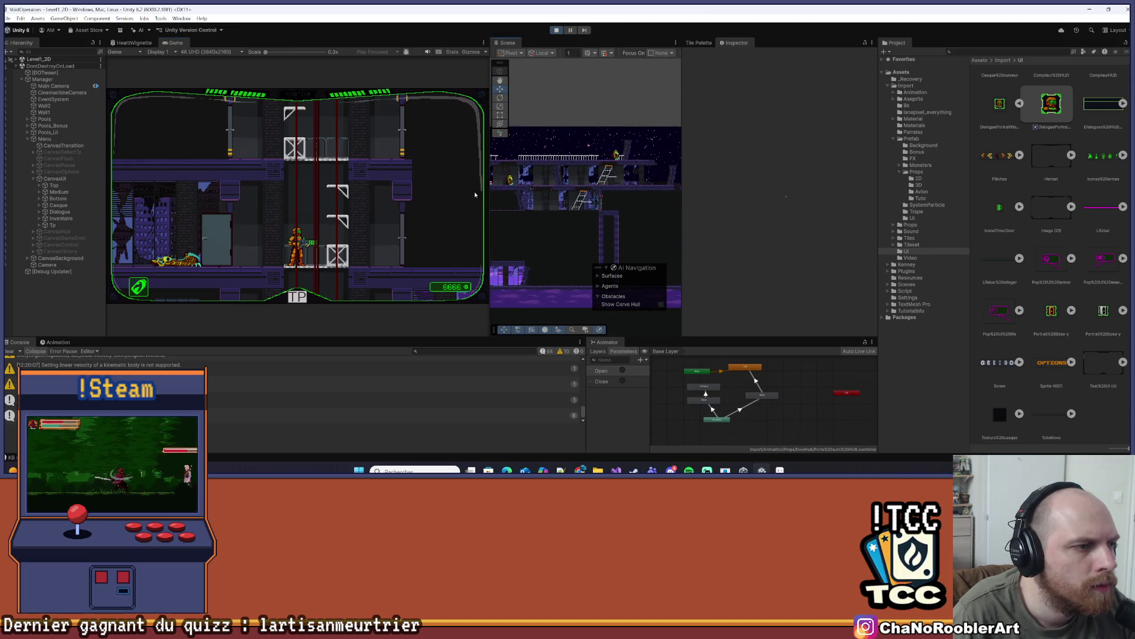
scroll(down, 3)
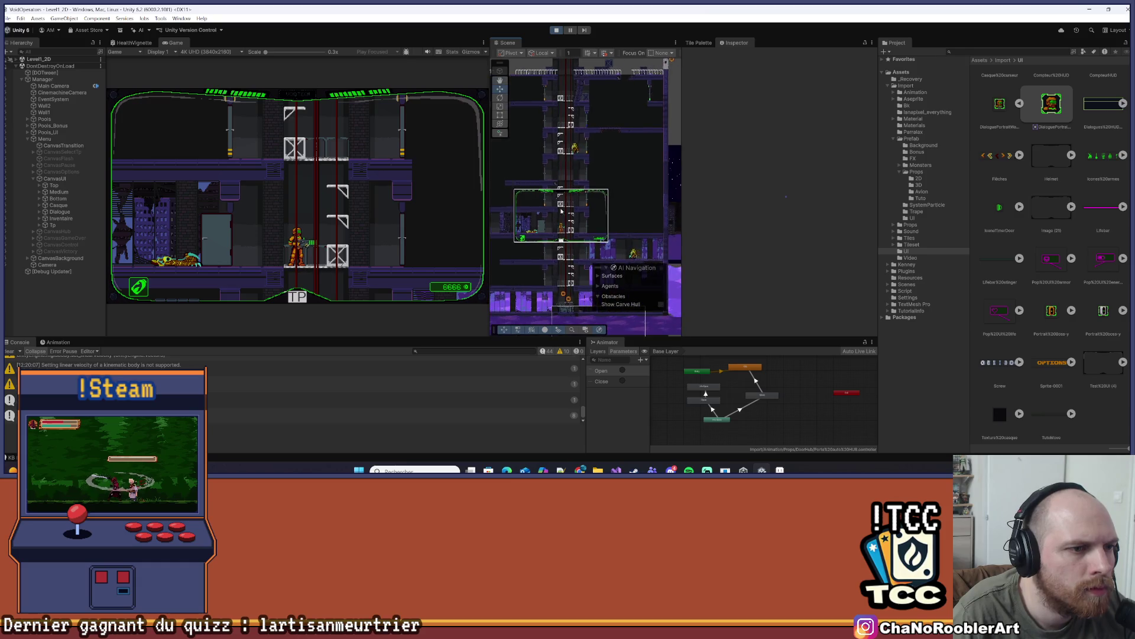
scroll(up, 3)
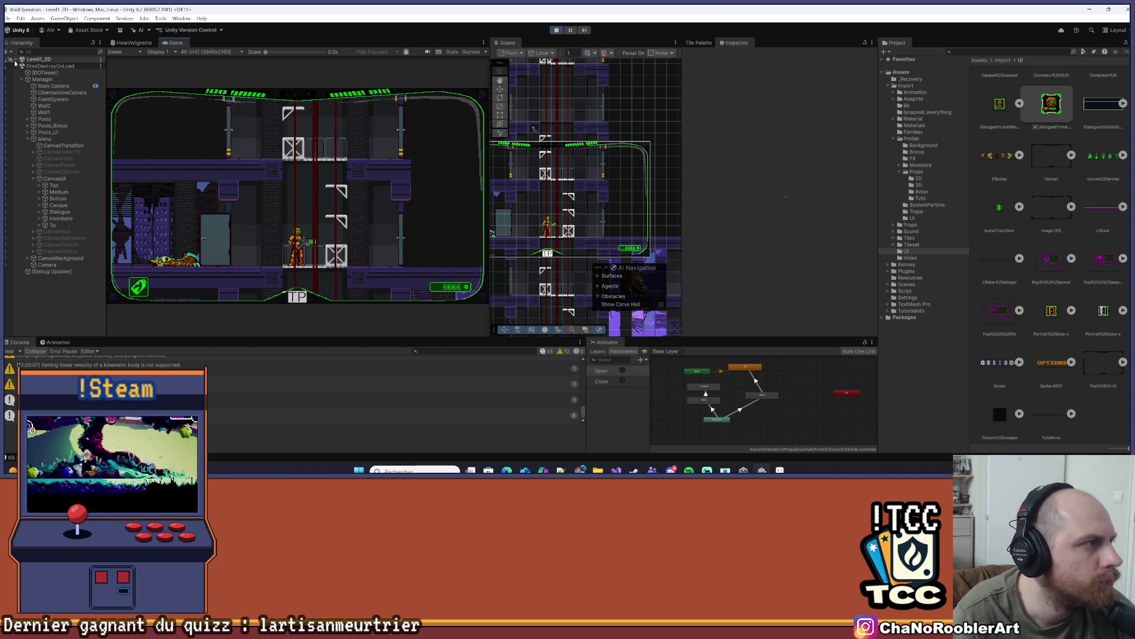
Expand Level1_2D and Player2d(Clone) in the Hierarchy and select UpSprite
click(15, 60)
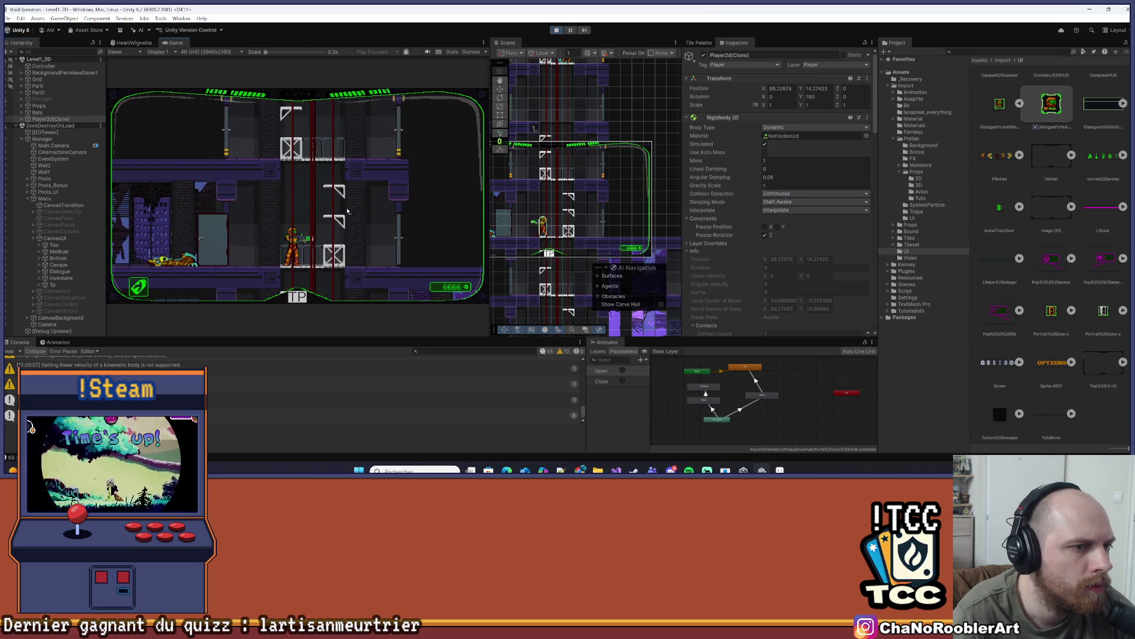
click(22, 120)
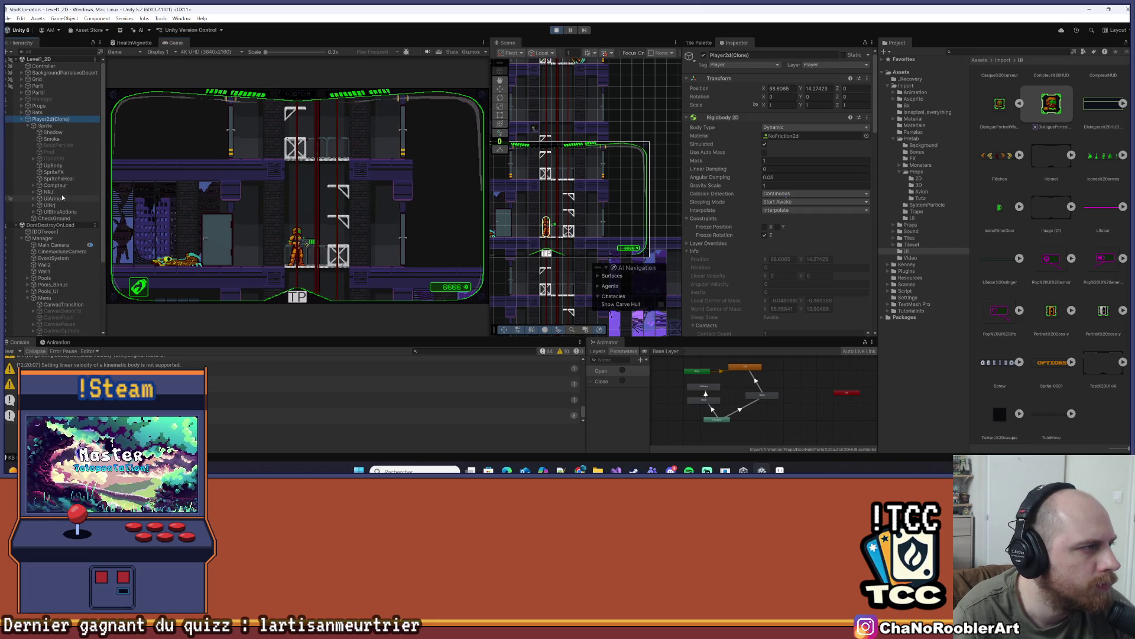
scroll(down, 3)
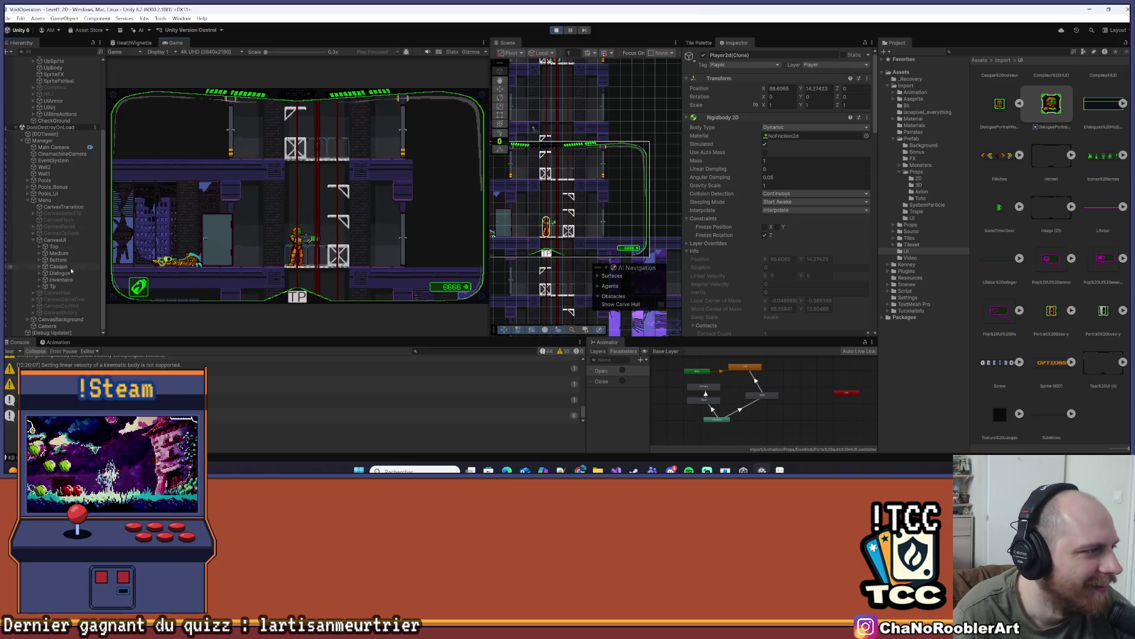
scroll(up, 3)
click(66, 160)
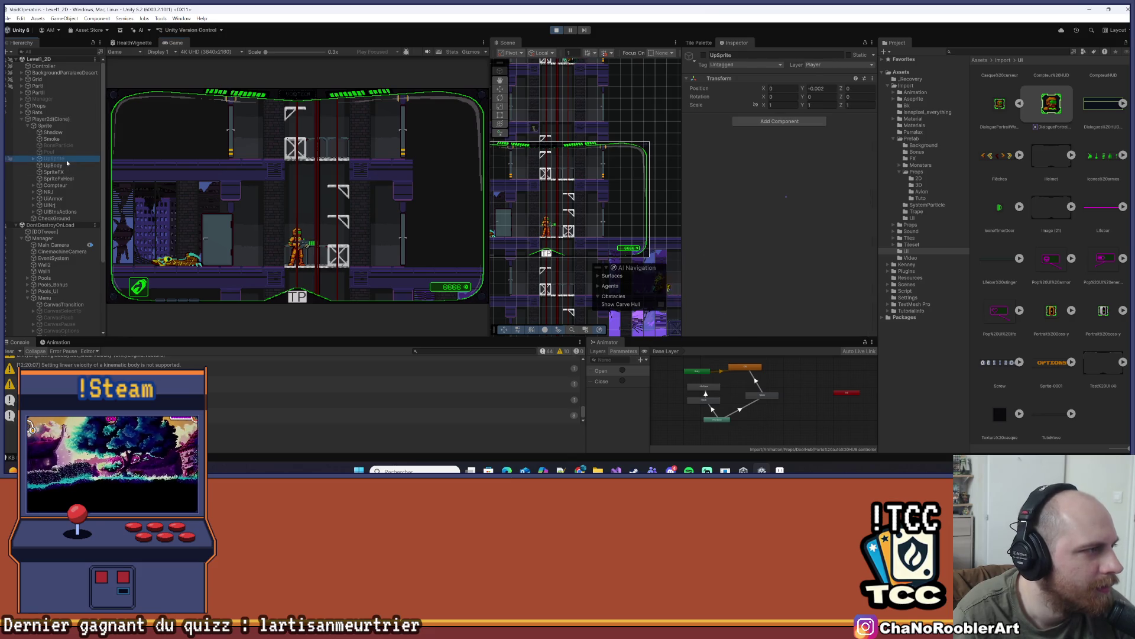
click(306, 190)
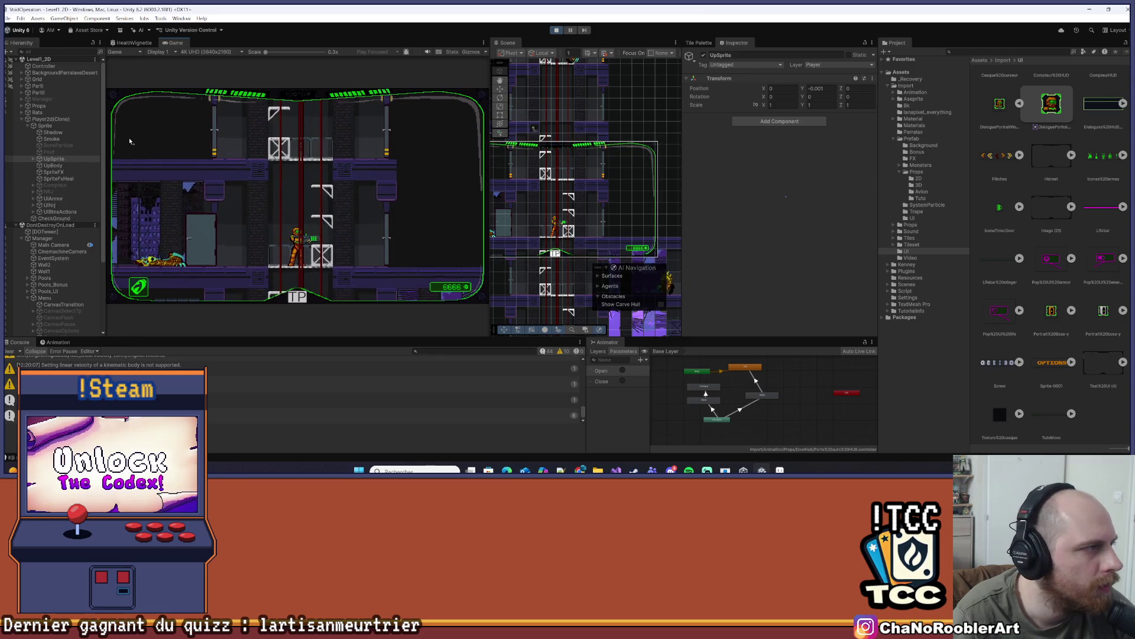
Expand Manager's Pools to list pooled objects such as pool_Bullet and pool_Grenade
scroll(down, 3)
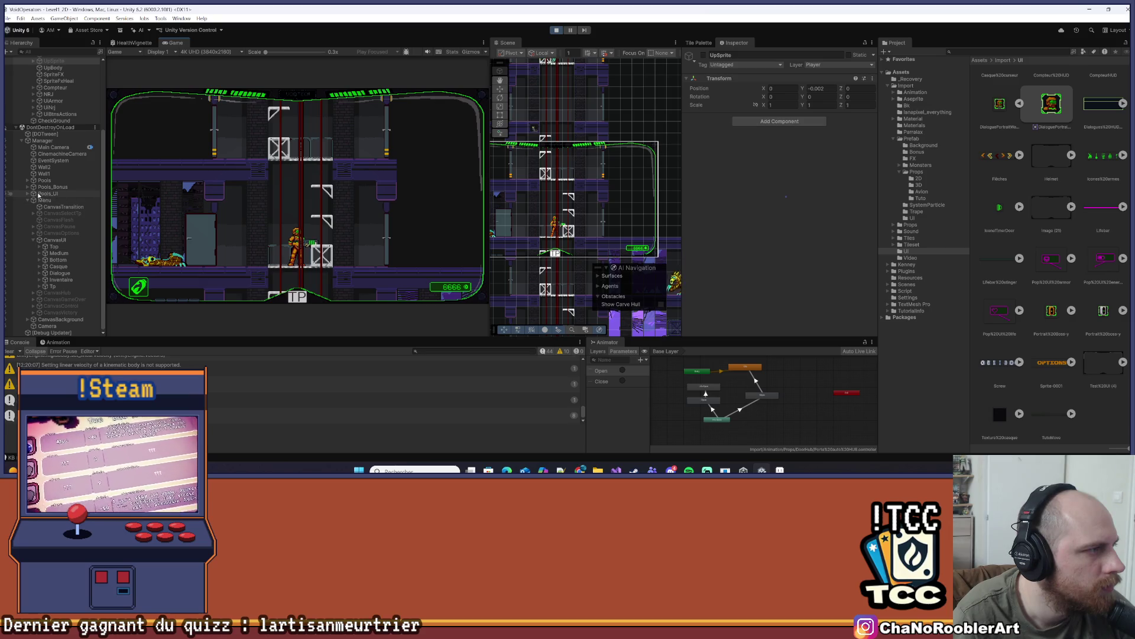
click(27, 180)
scroll(down, 3)
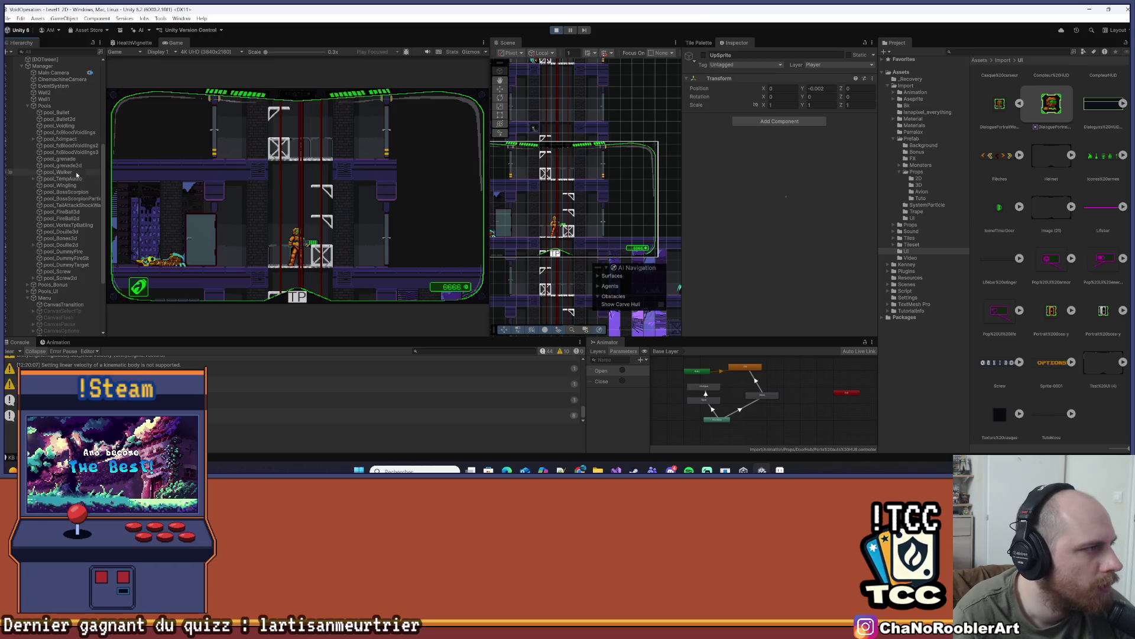
scroll(down, 3)
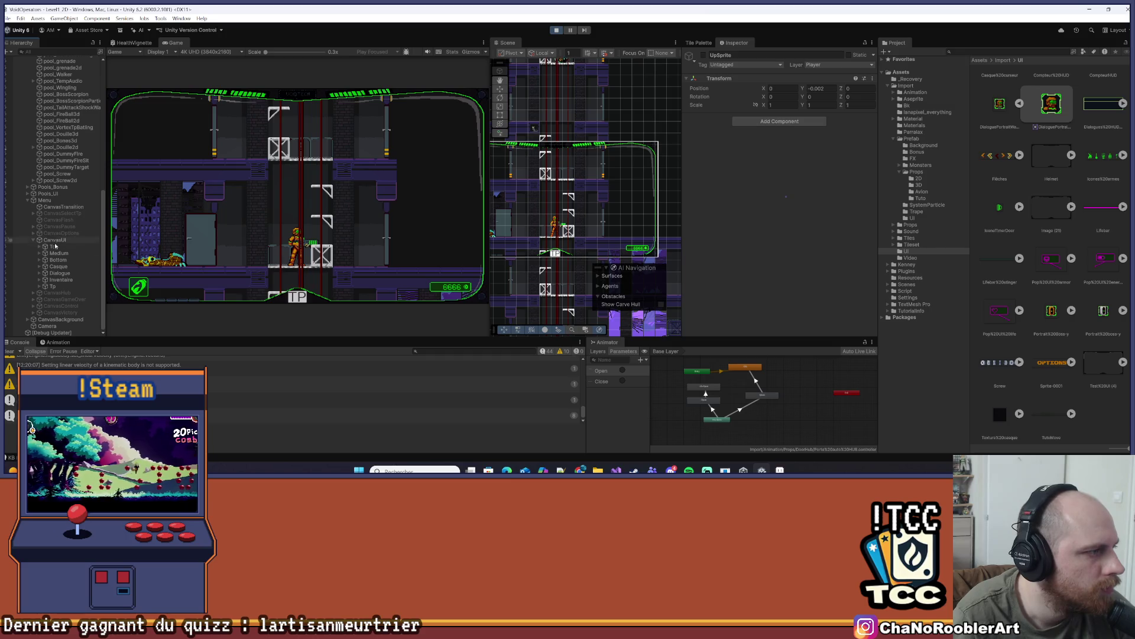
scroll(up, 3)
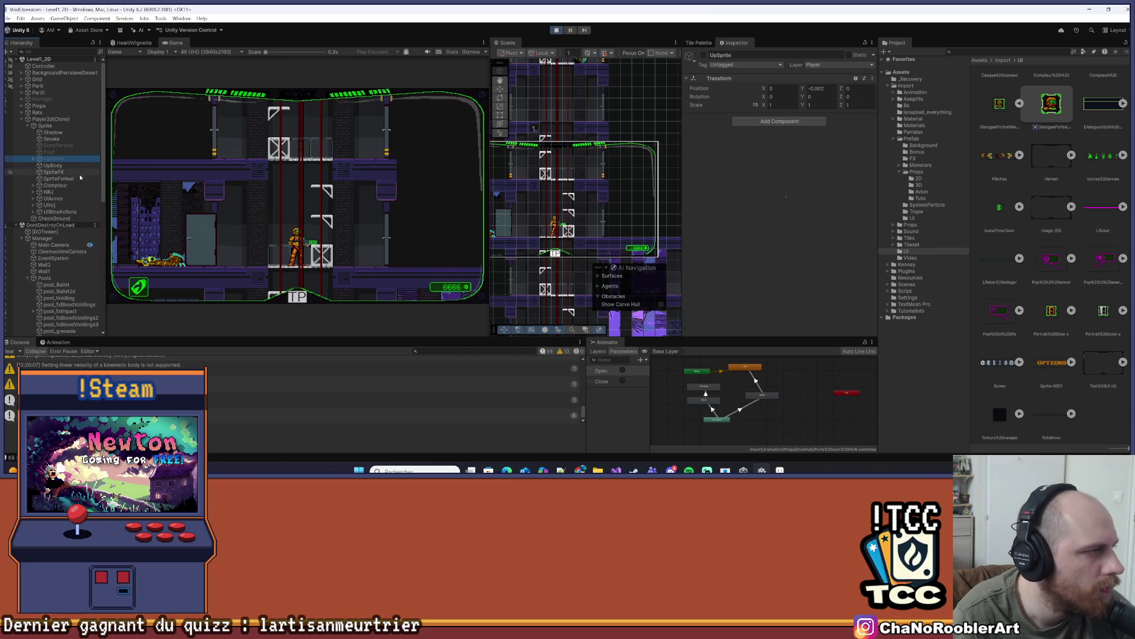
Unfold UpSprite and its arm sprite, toggle CompteurUp, and widen the Hierarchy panel
click(33, 160)
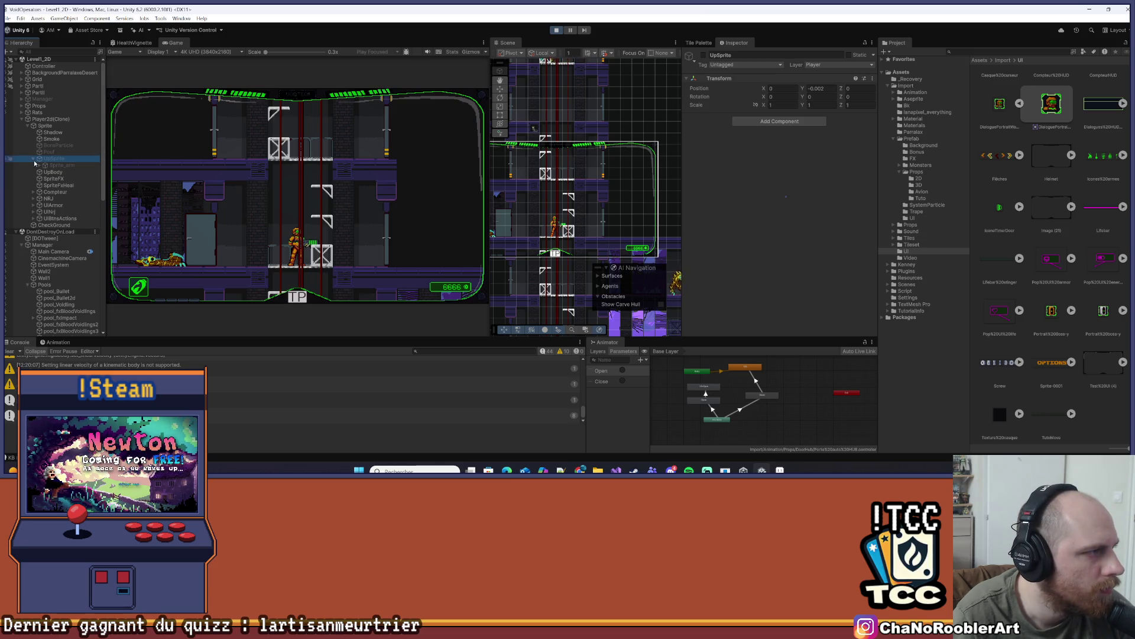
click(39, 165)
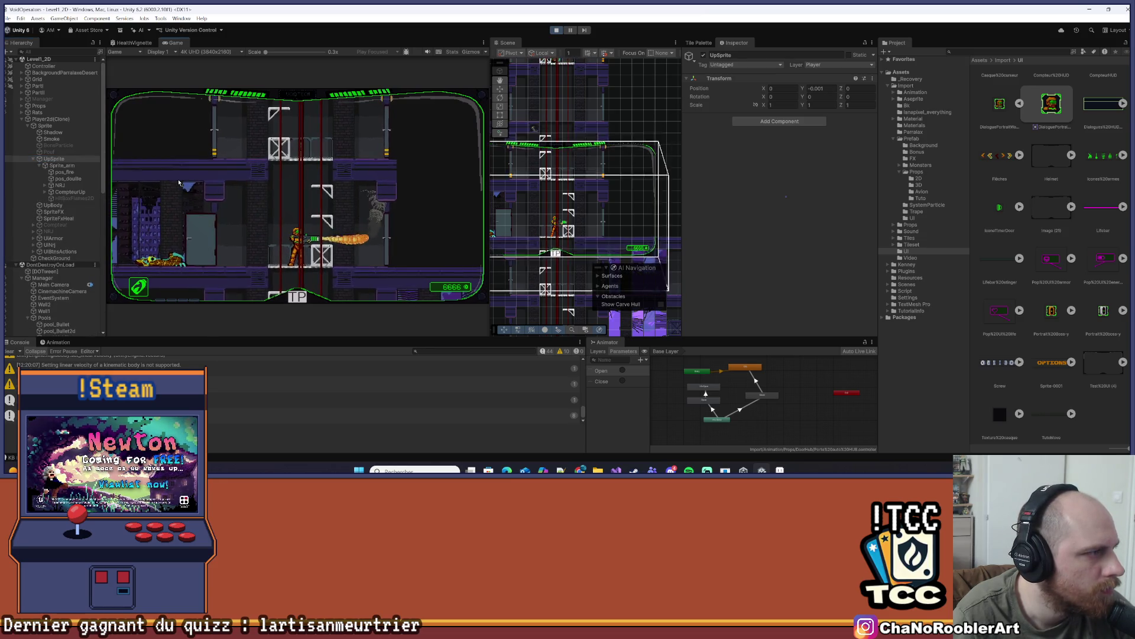
click(44, 192)
click(45, 192)
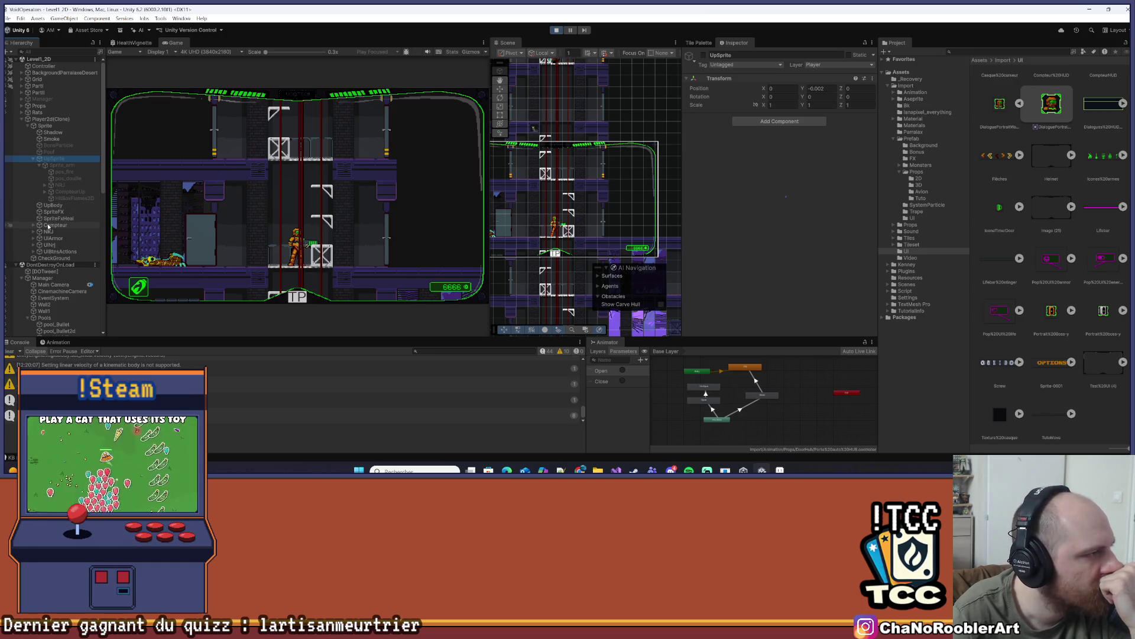
scroll(down, 3)
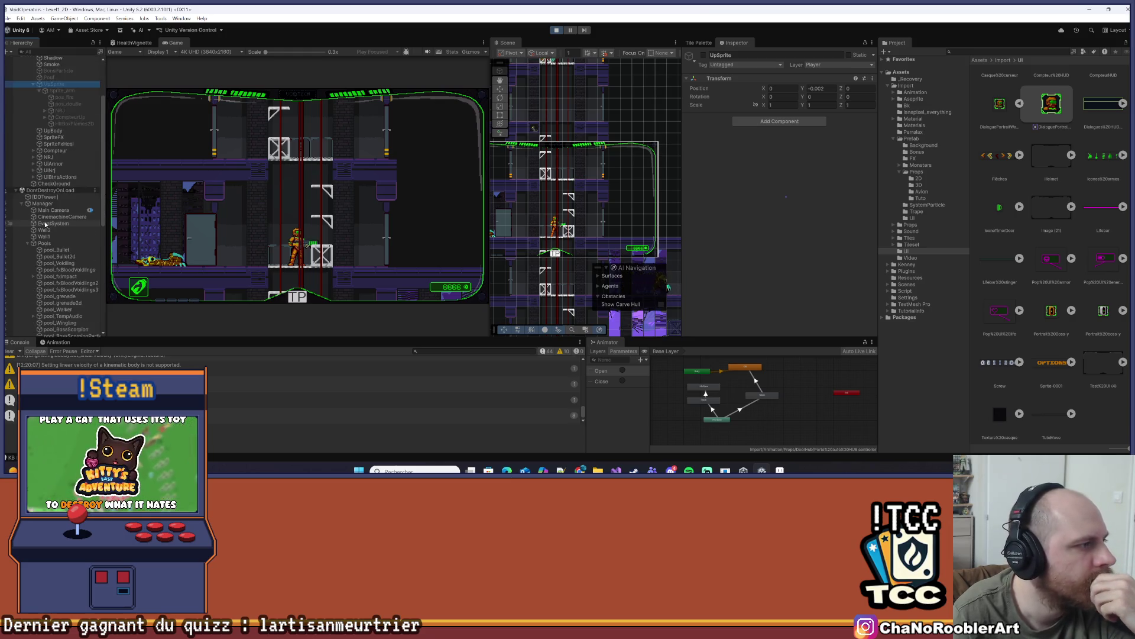
scroll(down, 3)
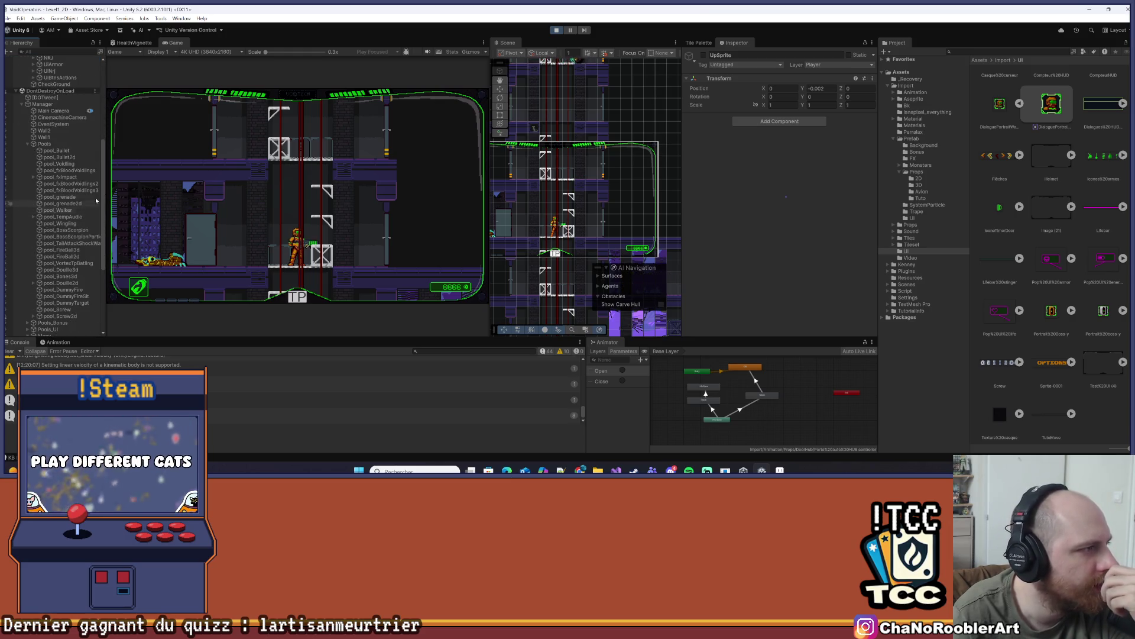
drag(107, 191, 136, 204)
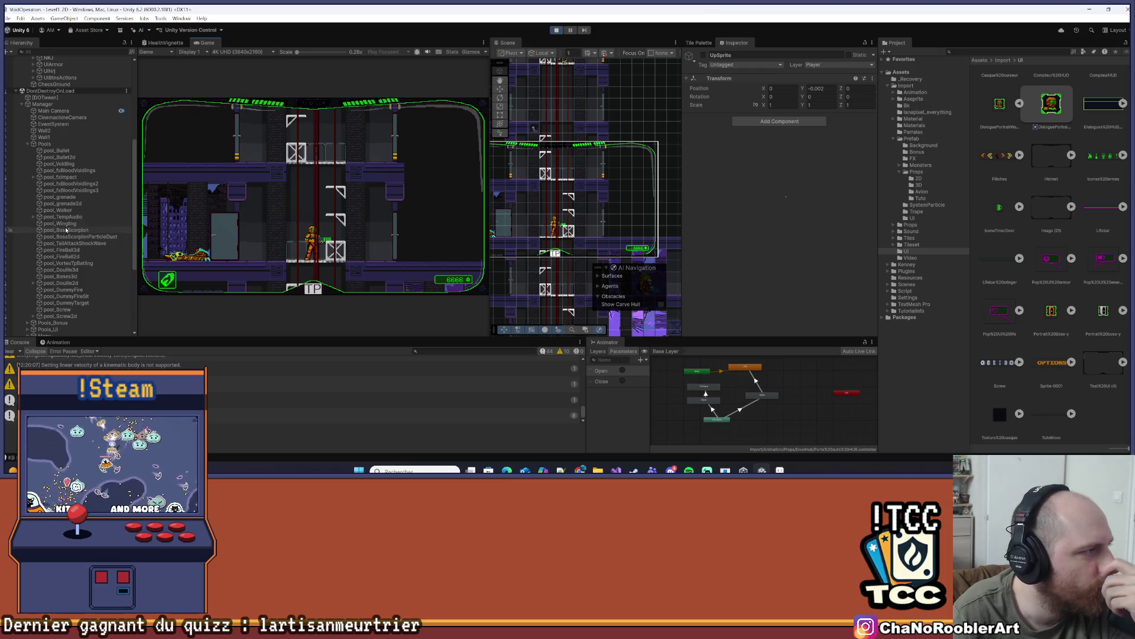
Expand CompteurUp to check its Sprite and Txt children, then collapse it
scroll(up, 3)
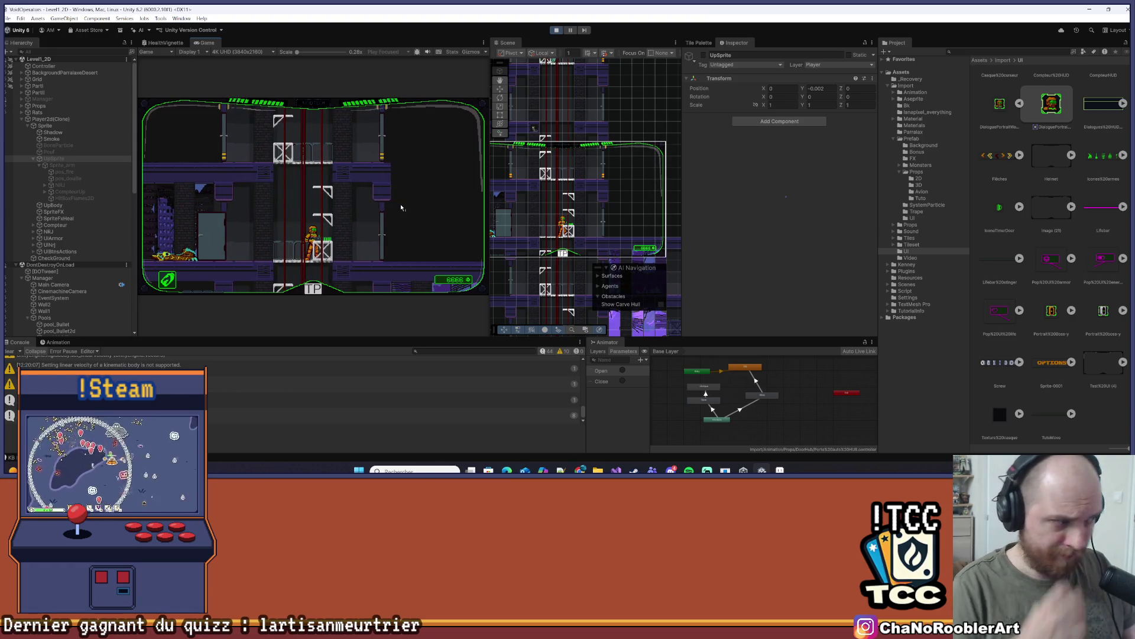
scroll(down, 3)
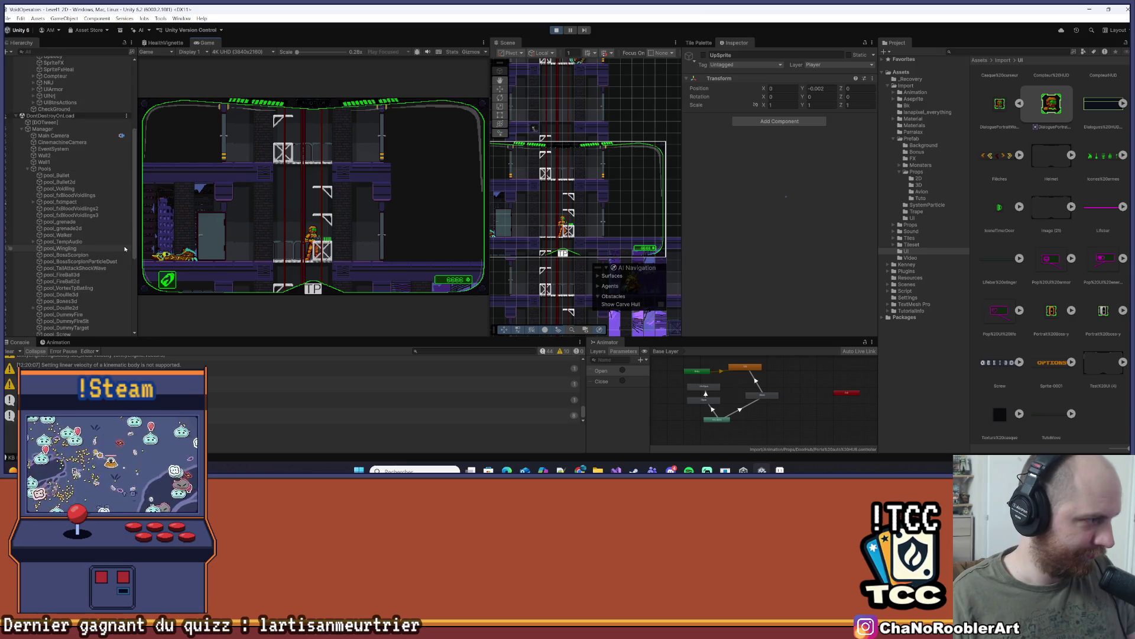
scroll(down, 3)
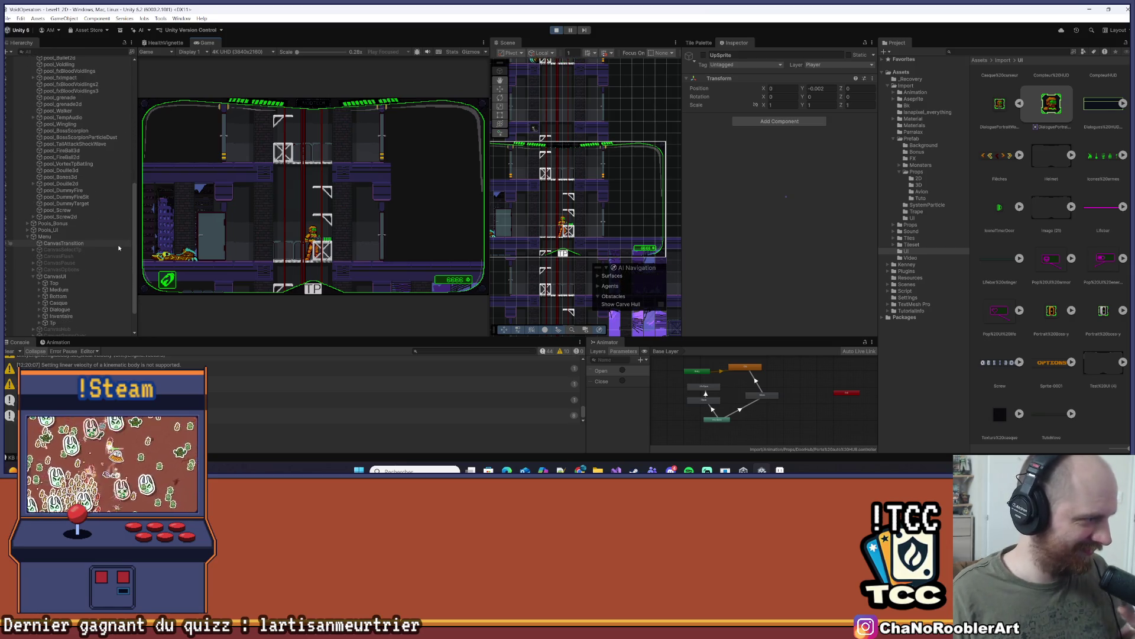
scroll(up, 3)
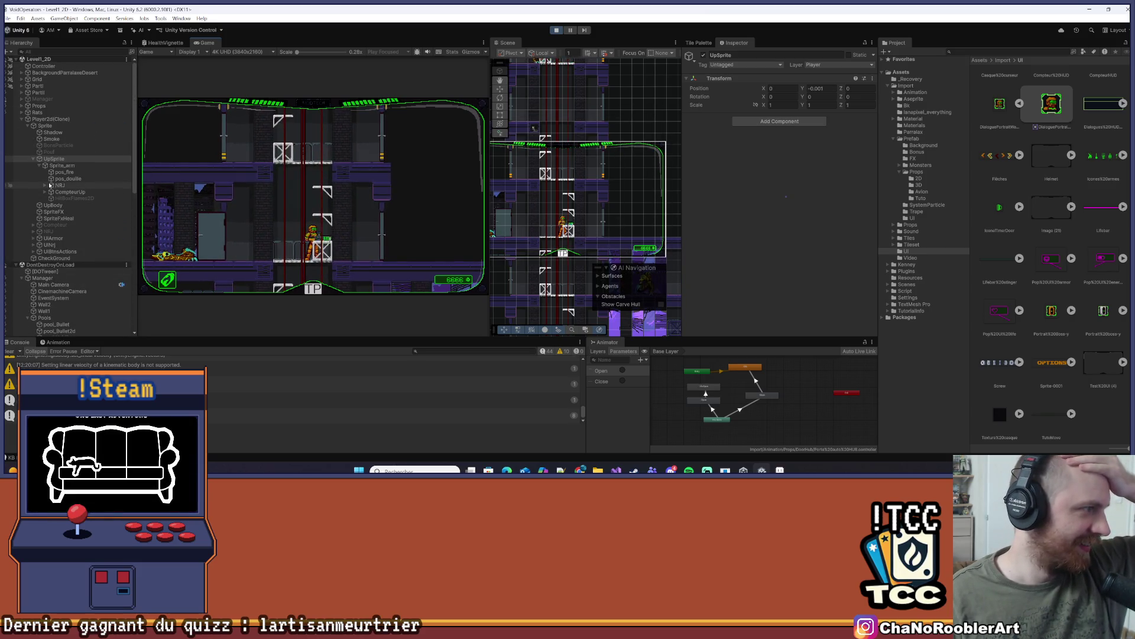
click(45, 192)
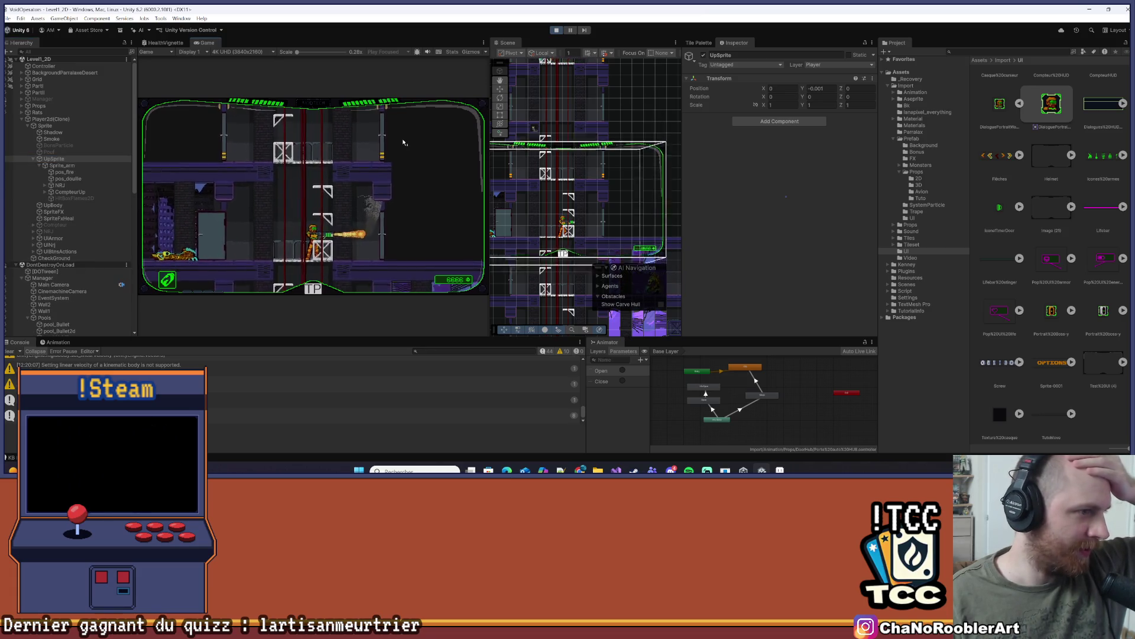
click(348, 207)
Move the player right, left while firing a flame burst, back right, then clear console warnings
key(d)
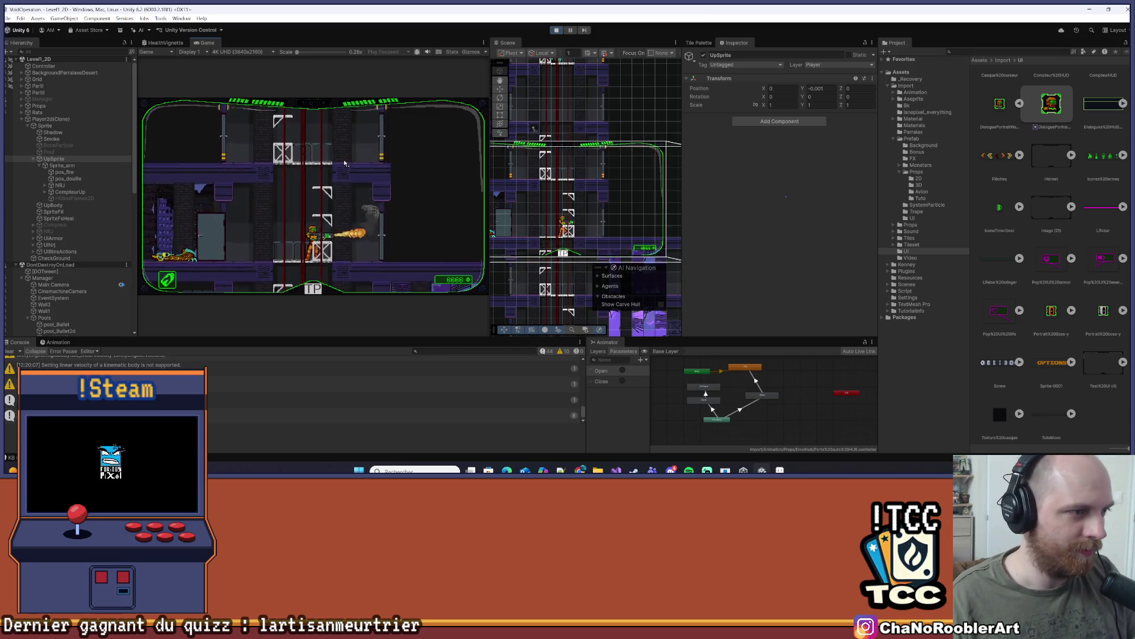
key(a)
click(371, 179)
key(d)
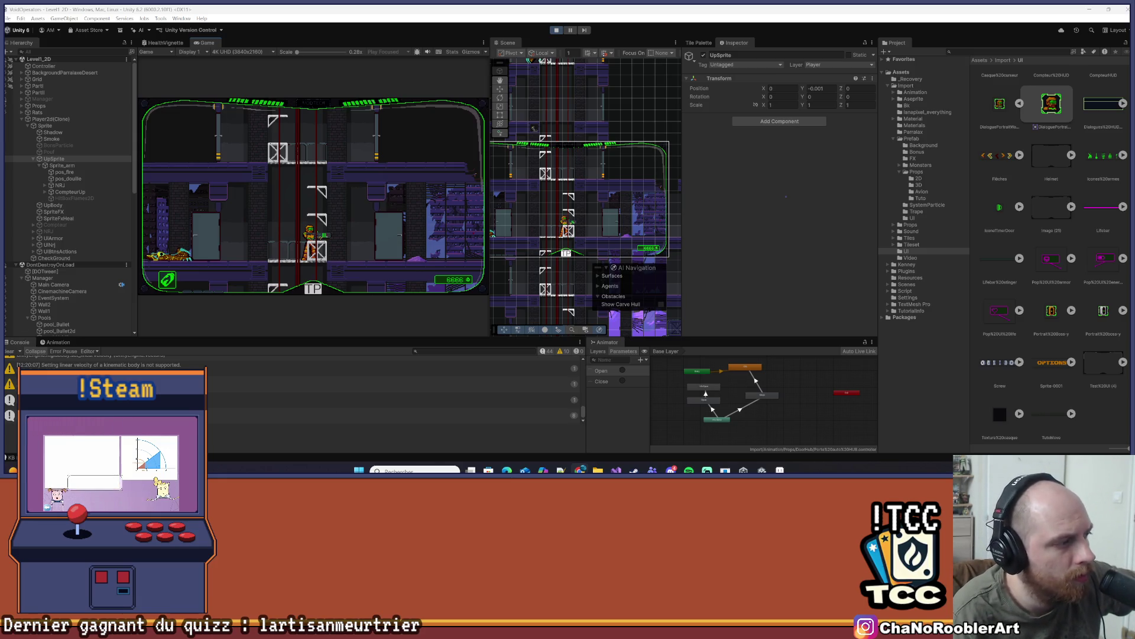
click(9, 350)
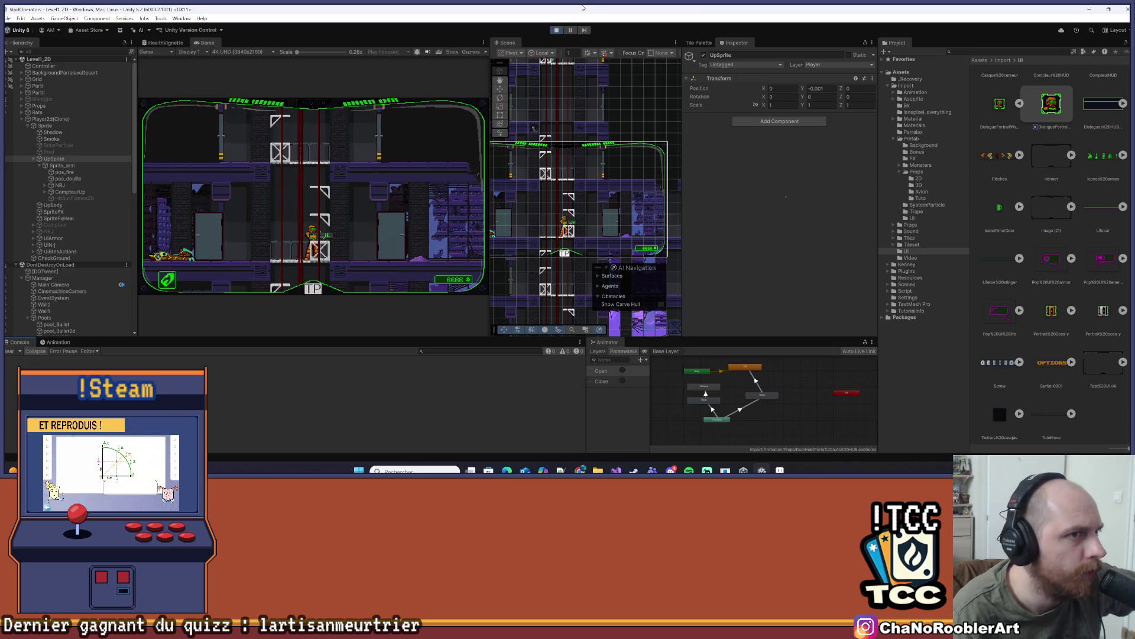
Exit play mode and dismiss the save prompt without keeping play-mode changes
click(555, 30)
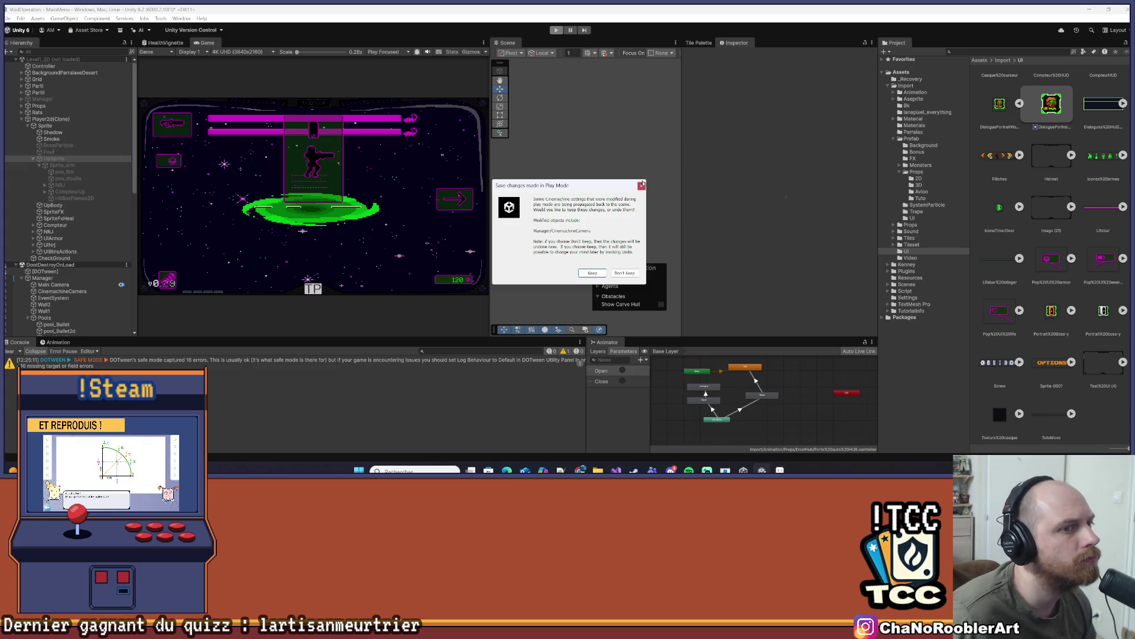
click(642, 185)
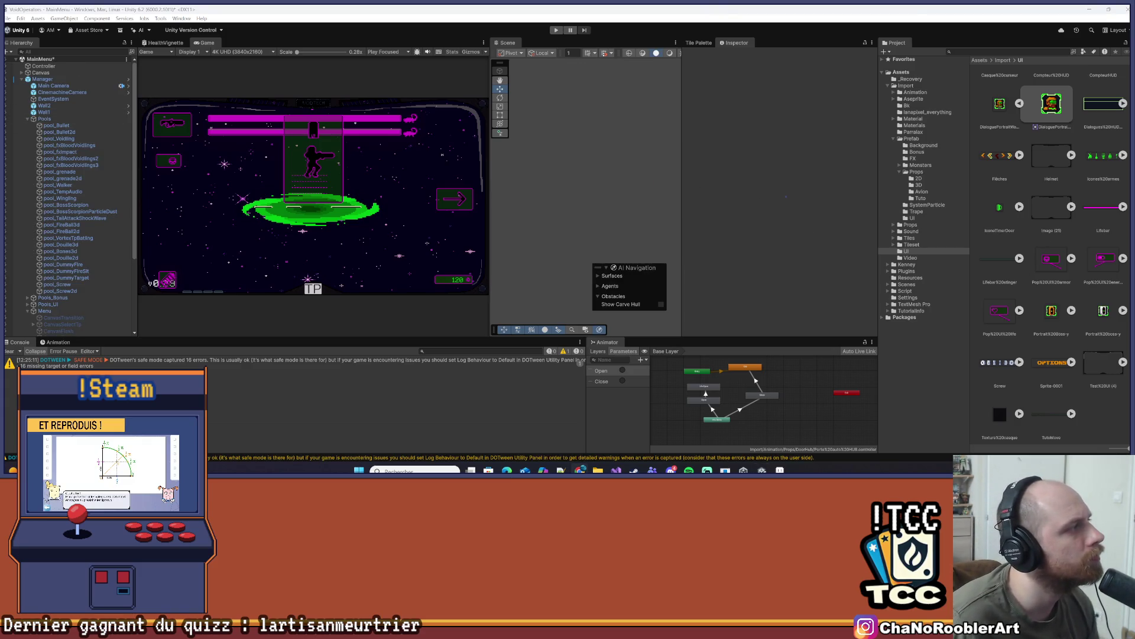